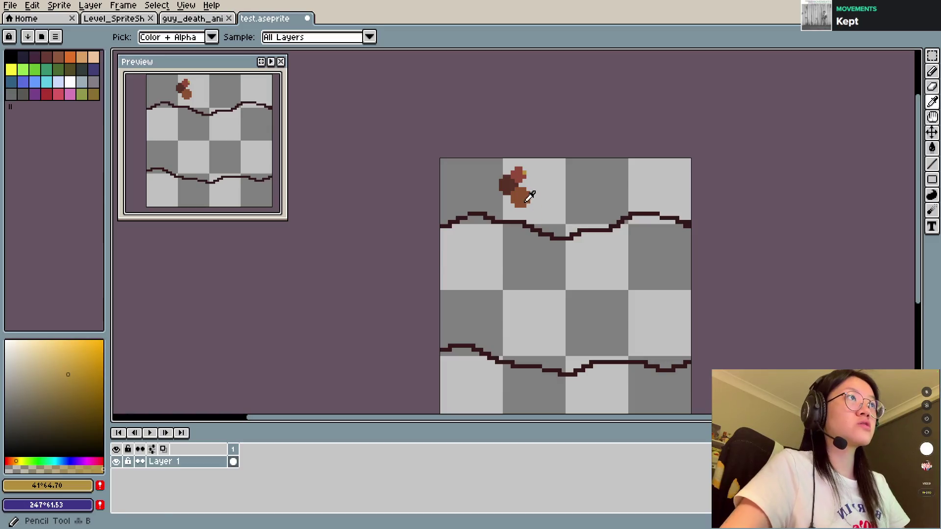
Fill the band dark brown, then try a lighter acorn-brown refill and undo it.
key("g")
left_click(531, 294)
left_click(524, 189, "alt")
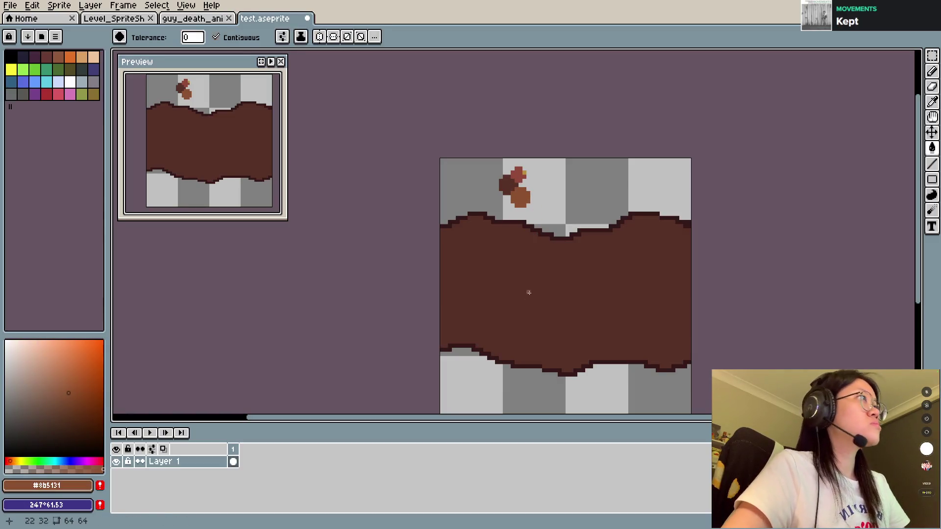
left_click(491, 279)
key("ctrl+z")
Sketch lighter-brown pencil lines across the band and undo them back to bare outlines.
key("b")
mouse_move(457, 263)
left_mouse_down()
mouse_move(593, 296)
mouse_move(603, 308)
mouse_move(549, 273)
mouse_move(511, 304)
left_mouse_up()
key("ctrl+z")
key("ctrl+z")
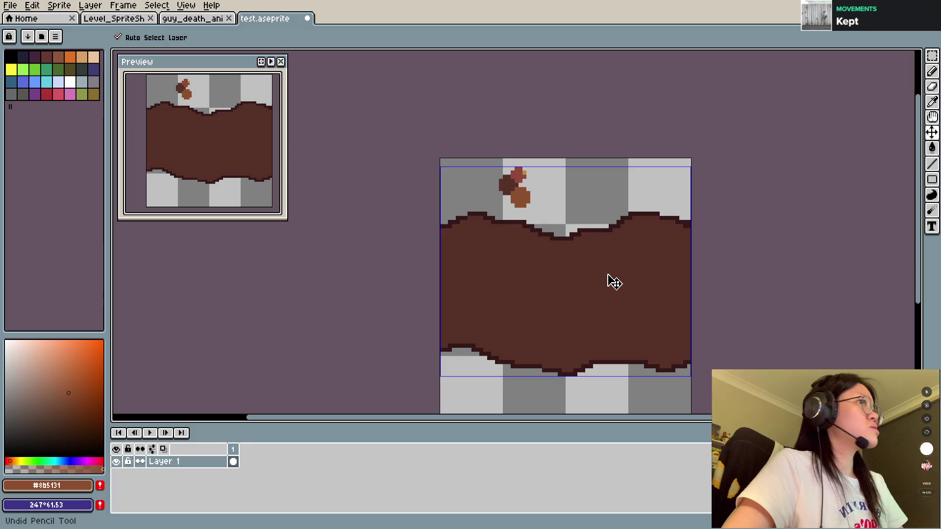
key("ctrl+s")
Save test.aseprite with only the wavy outlines and acorn.
scroll(575, 283, "up", 1)
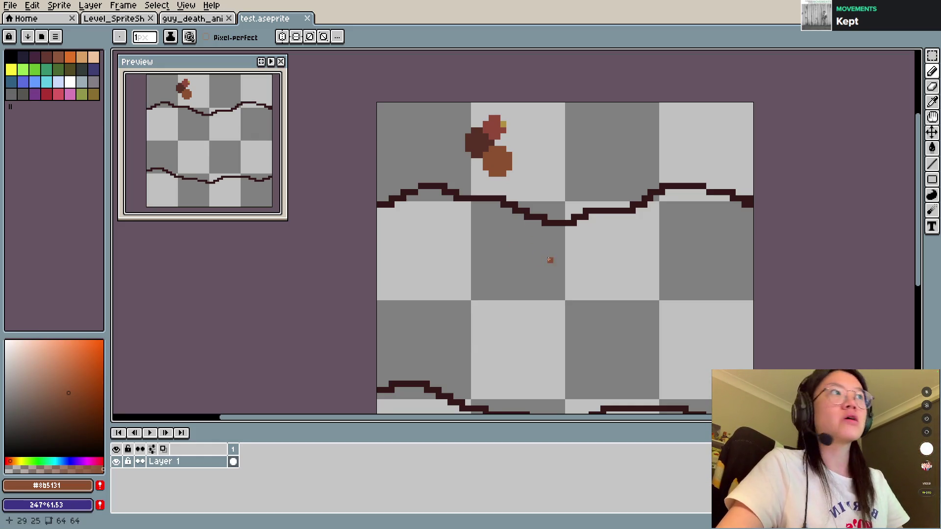
scroll(542, 263, "down", 1)
scroll(532, 265, "up", 1)
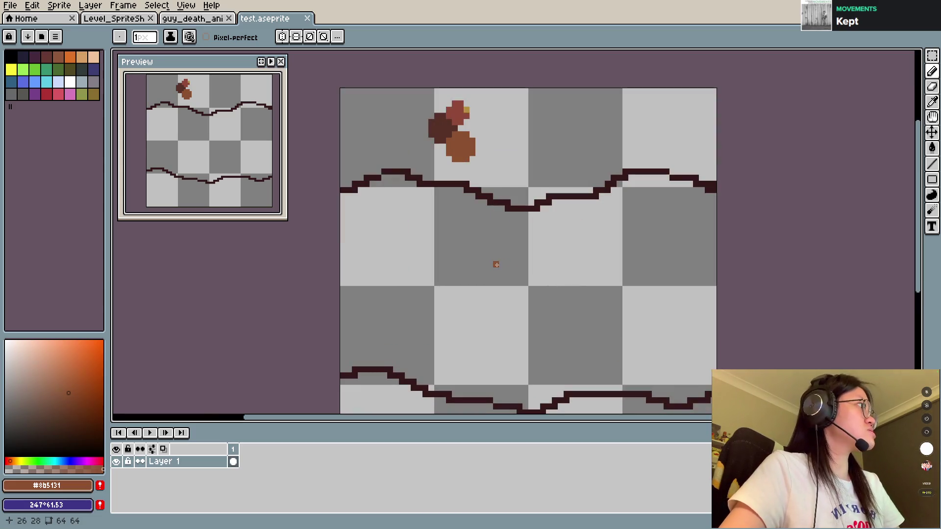
scroll(496, 265, "down", 2)
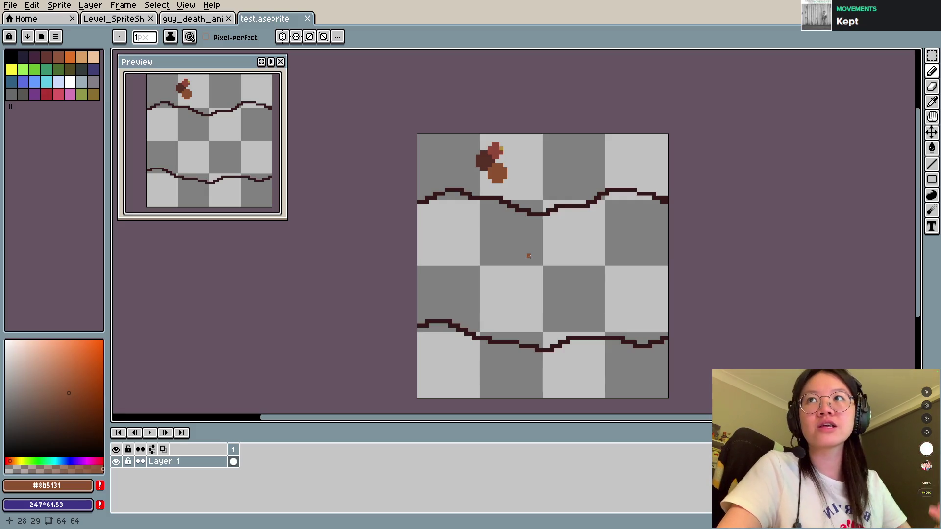
scroll(529, 256, "up", 1)
scroll(529, 256, "down", 1)
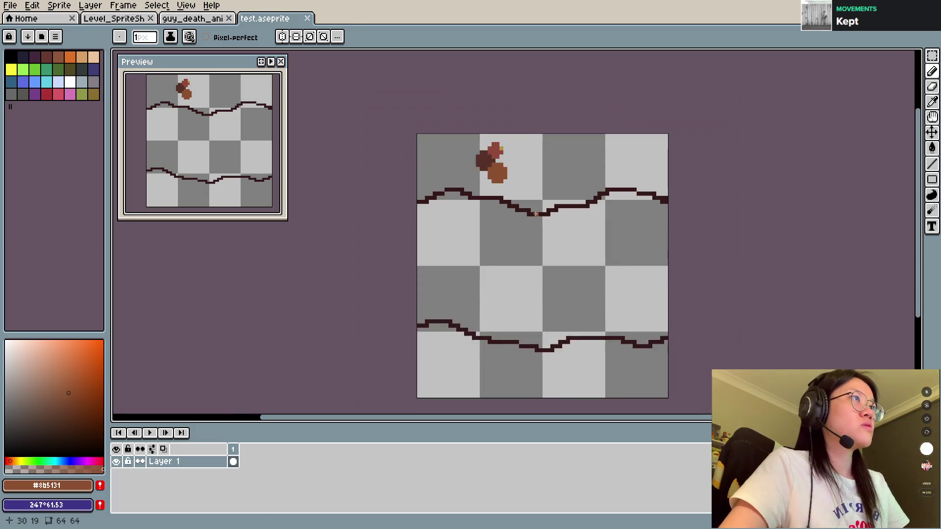
scroll(534, 223, "up", 1)
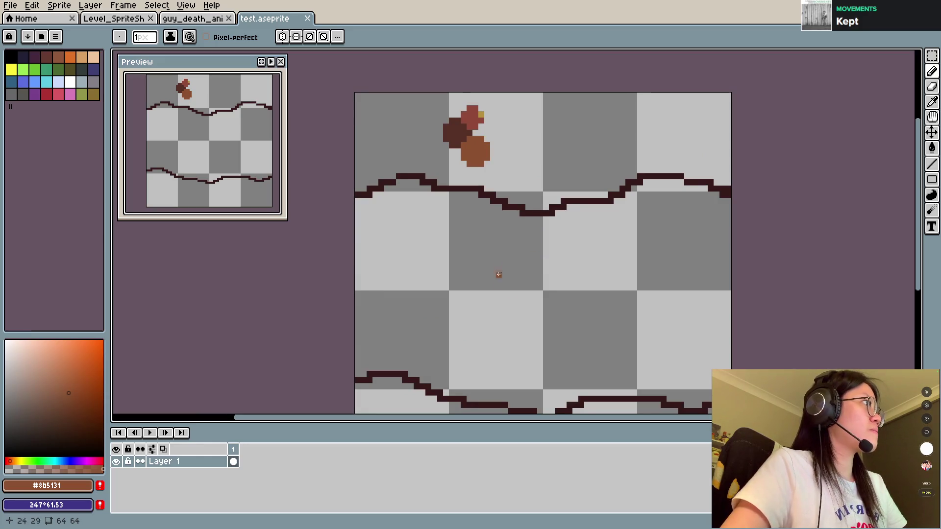
key("ctrl+s")
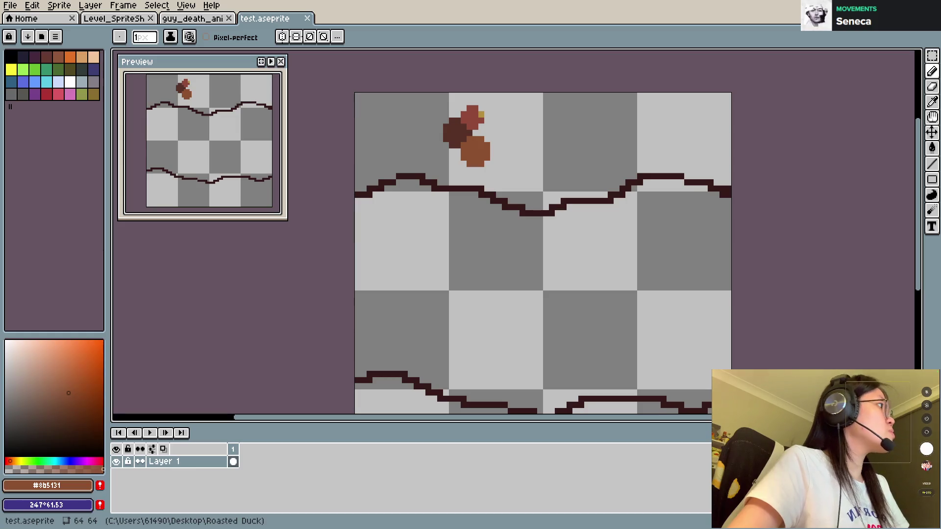
Duplicate Layer 1 with Ctrl+J and hide the lower copy.
scroll(745, 289, "down", 2)
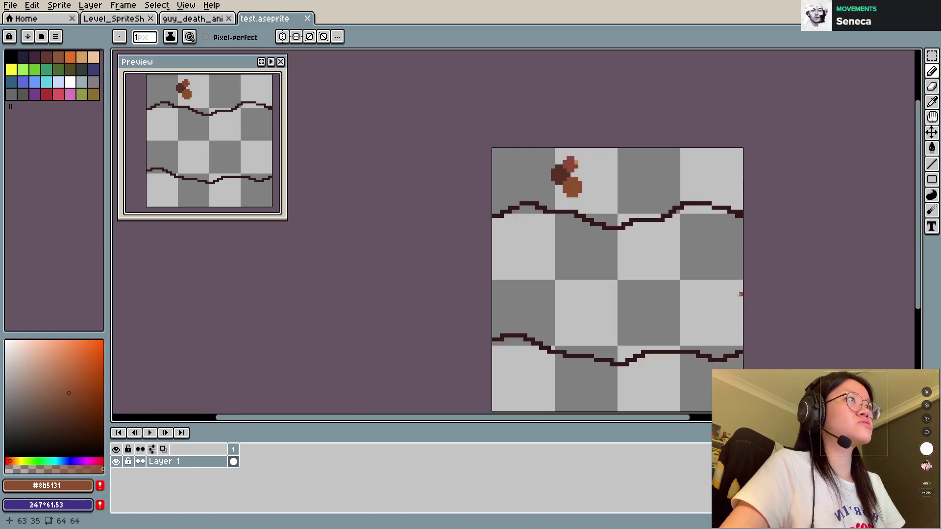
left_click_drag(740, 294, 695, 271)
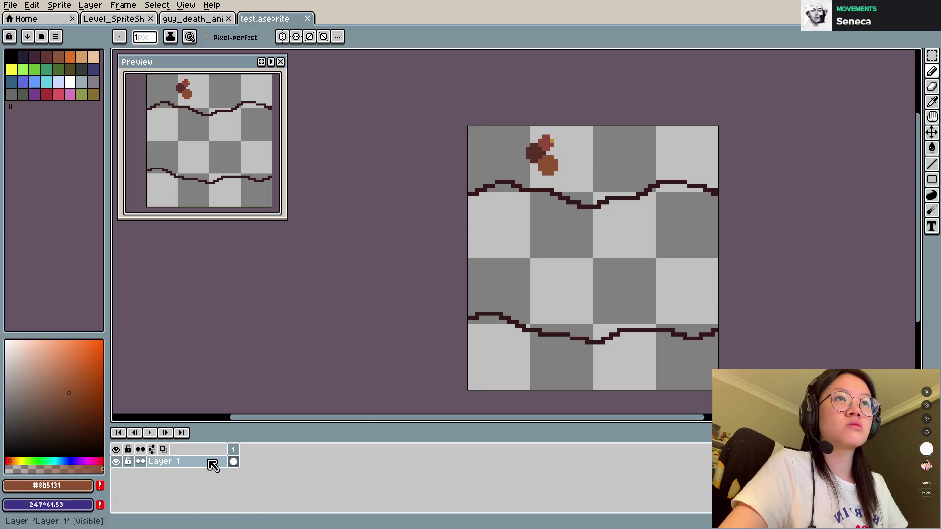
left_click(207, 465)
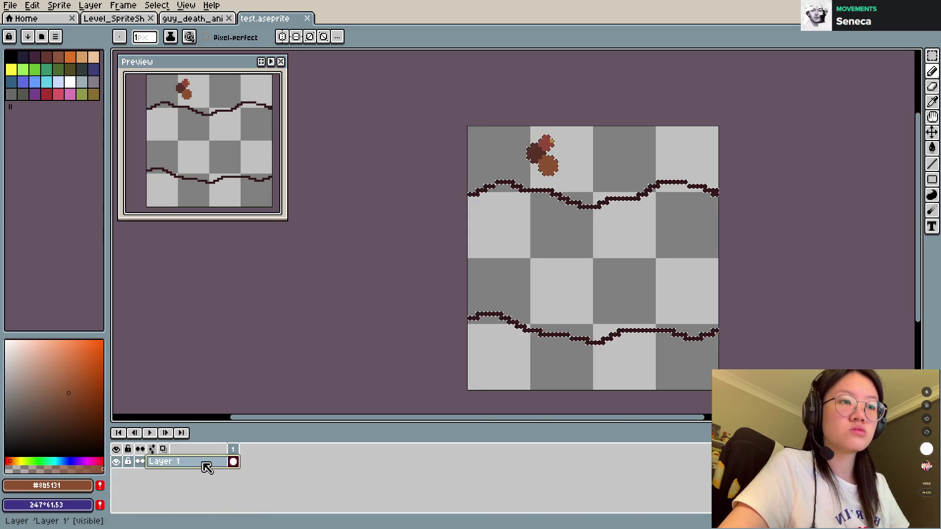
key("ctrl+j")
left_click(116, 474)
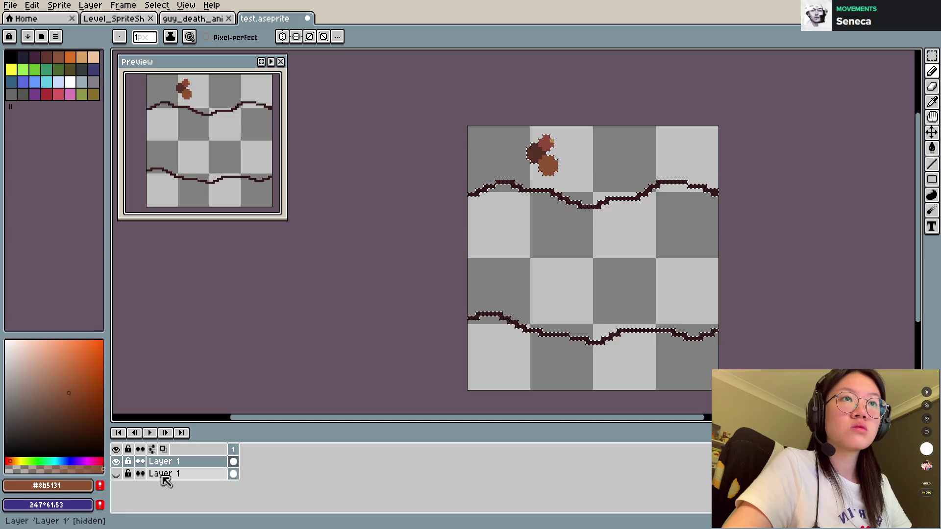
Clear the selection, fill the band with the dark brown outline colour, and sample the acorn's orange-brown.
scroll(651, 288, "up", 1)
key("m")
key("ctrl+d")
key("i")
left_click(480, 93)
key("g")
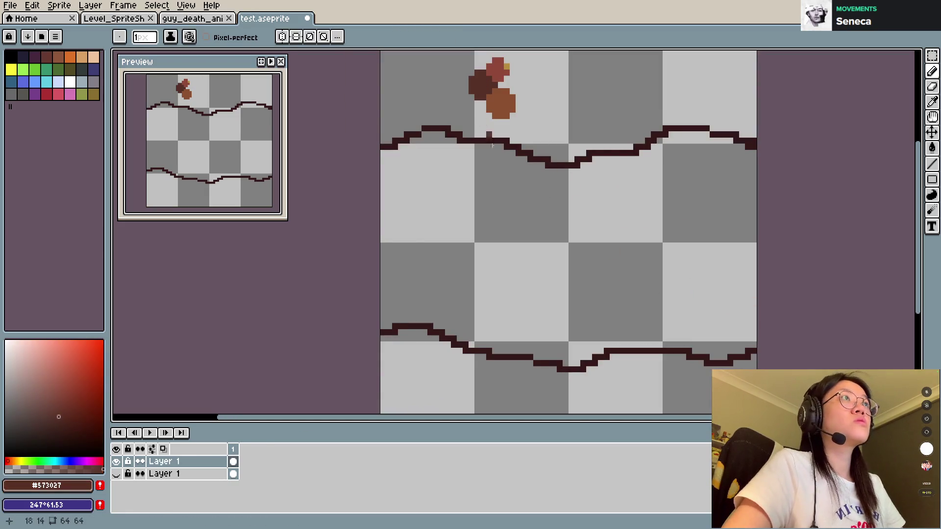
left_click(563, 237)
key("i")
left_click(500, 104)
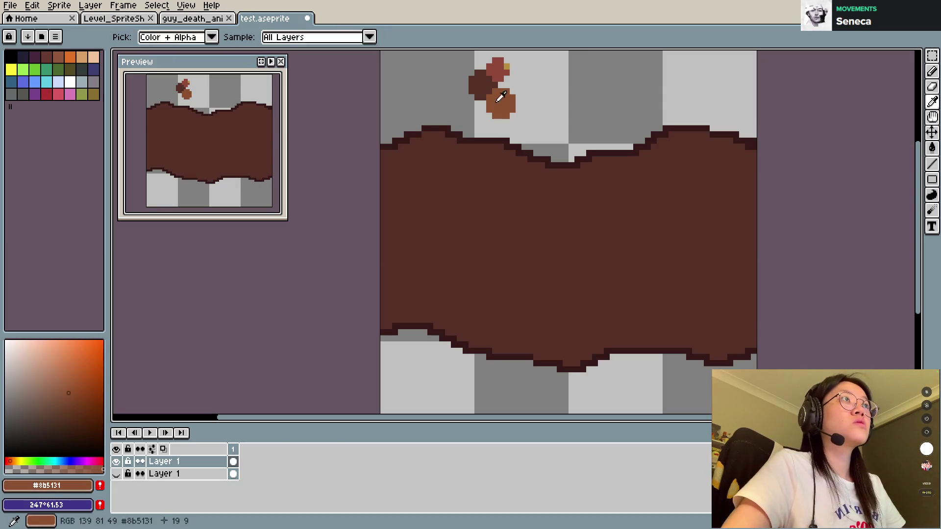
Paint two 4-pixel orange-brown stripes across the band, fill between them, and save.
key("b")
left_click(424, 220)
key("plus")
key("plus")
key("plus")
mouse_move(387, 182)
left_mouse_down()
mouse_move(508, 192)
mouse_move(639, 178)
mouse_move(745, 182)
mouse_move(755, 196)
left_mouse_up()
mouse_move(386, 294)
left_mouse_down()
mouse_move(417, 279)
mouse_move(590, 314)
mouse_move(794, 296)
left_mouse_up()
key("g")
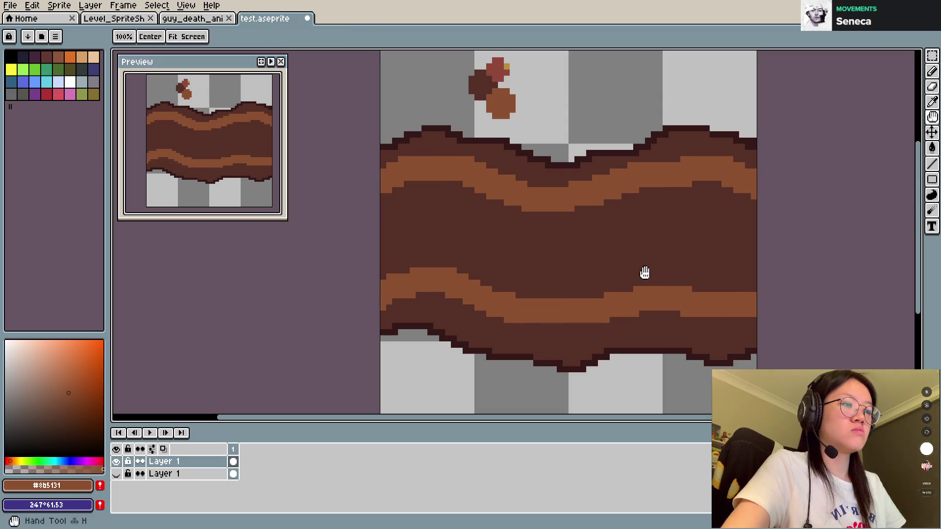
left_click(637, 268)
key("ctrl+s")
Reshape the lower dark border and draw a dark-brown crack arc outlining the first stone.
key("b")
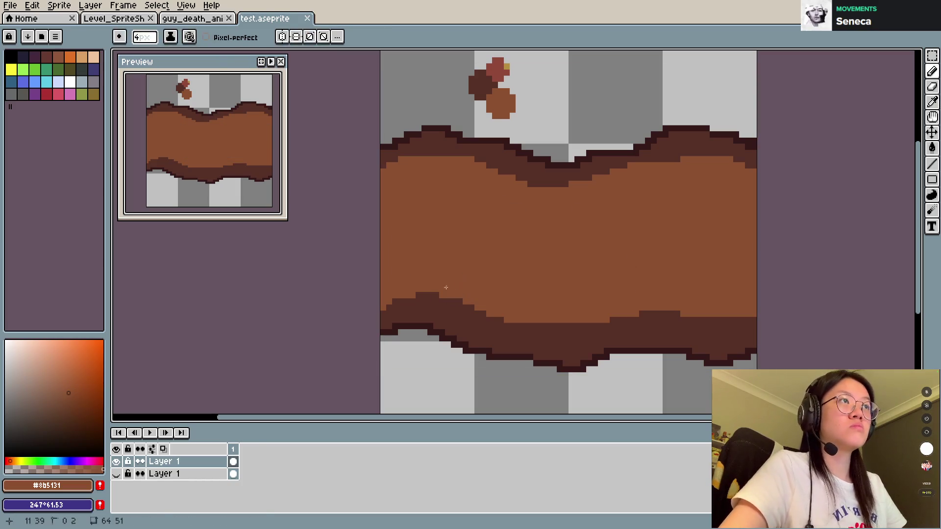
mouse_move(418, 294)
left_mouse_down()
mouse_move(511, 323)
mouse_move(758, 318)
left_mouse_up()
key("alt")
left_click(555, 335, "alt")
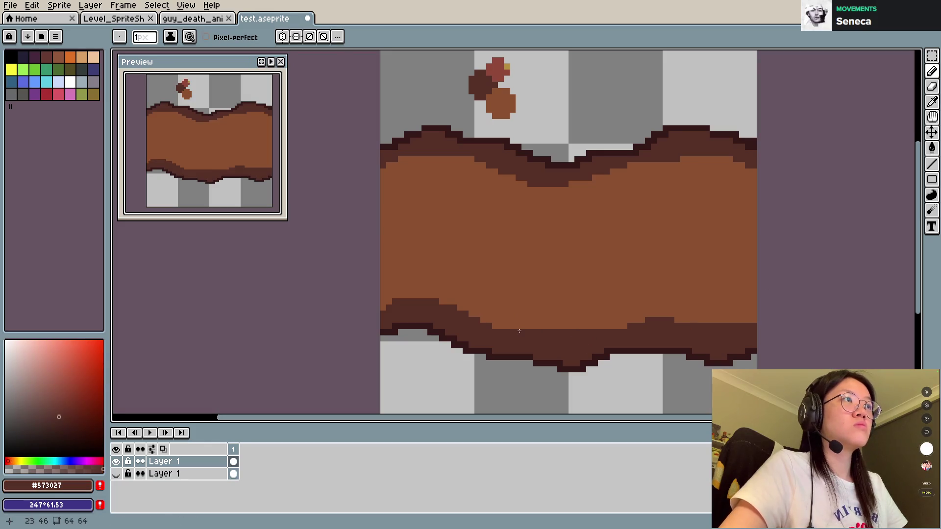
mouse_move(449, 307)
left_mouse_down()
mouse_move(444, 284)
mouse_move(488, 265)
mouse_move(520, 299)
mouse_move(520, 326)
left_mouse_up()
key("ctrl")
key("ctrl+z")
key("ctrl+z")
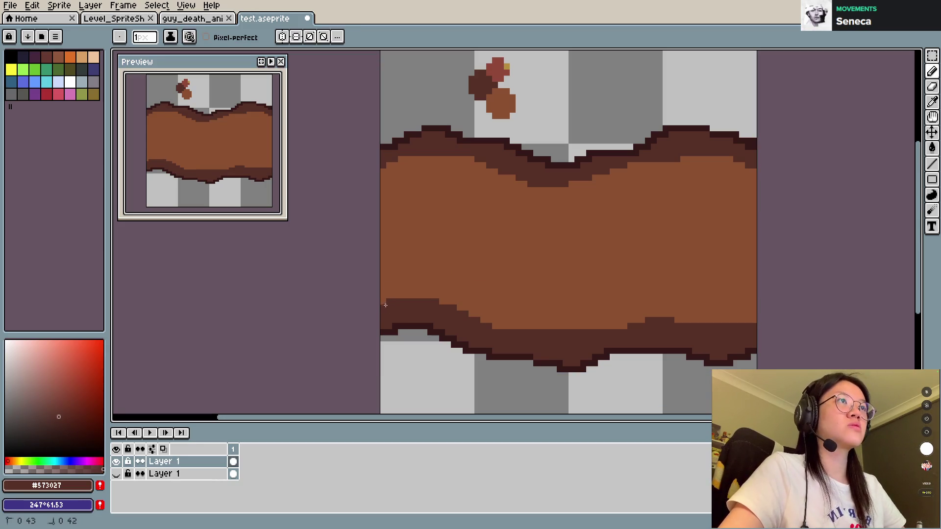
mouse_move(414, 297)
left_mouse_down()
mouse_move(488, 286)
mouse_move(489, 323)
left_mouse_up()
Draw #573027 crack lines across the band, outlining stones out to the left and right edges.
mouse_move(493, 287)
left_mouse_down()
mouse_move(606, 291)
mouse_move(615, 324)
left_mouse_up()
mouse_move(561, 274)
left_mouse_down()
mouse_move(575, 231)
mouse_move(656, 234)
left_mouse_up()
mouse_move(595, 294)
left_mouse_down()
mouse_move(660, 250)
mouse_move(659, 231)
left_mouse_up()
left_click_drag(589, 215, 571, 182)
mouse_move(460, 265)
left_mouse_down()
mouse_move(516, 197)
mouse_move(559, 244)
left_mouse_up()
mouse_move(524, 205)
left_mouse_down()
mouse_move(490, 206)
mouse_move(479, 165)
left_mouse_up()
mouse_move(475, 219)
left_mouse_down()
mouse_move(450, 229)
mouse_move(419, 164)
mouse_move(399, 158)
left_mouse_up()
mouse_move(440, 210)
left_mouse_down()
mouse_move(366, 224)
mouse_move(416, 278)
mouse_move(380, 286)
left_mouse_up()
mouse_move(659, 266)
left_mouse_down()
mouse_move(691, 279)
mouse_move(725, 321)
left_mouse_up()
left_click_drag(705, 275, 757, 268)
mouse_move(664, 237)
left_mouse_down()
mouse_move(681, 206)
mouse_move(757, 211)
left_mouse_up()
left_click_drag(686, 197, 680, 162)
left_click_drag(734, 194, 750, 169)
Pick reddish brown #8F4839 and try a shading spot on a stone, then undo it.
left_click(497, 69, "alt")
scroll(448, 216, "up", 3)
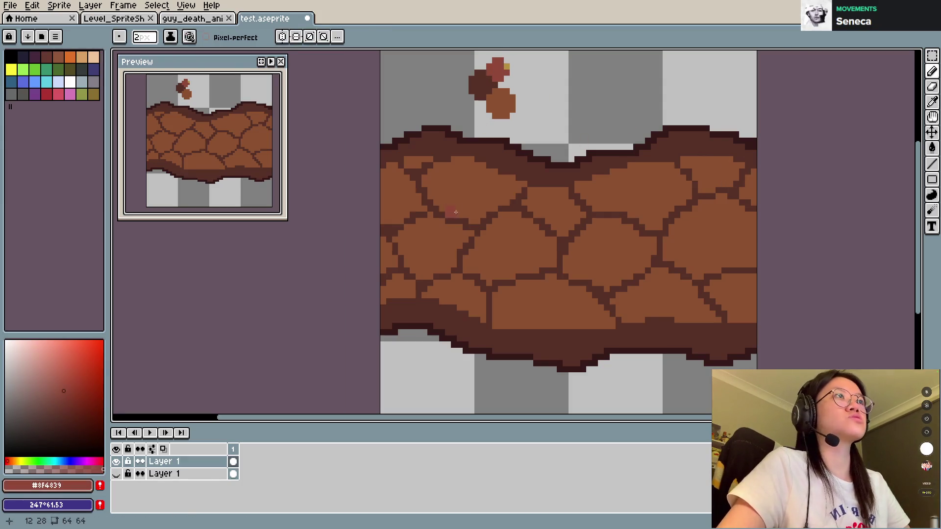
left_click_drag(448, 189, 444, 188)
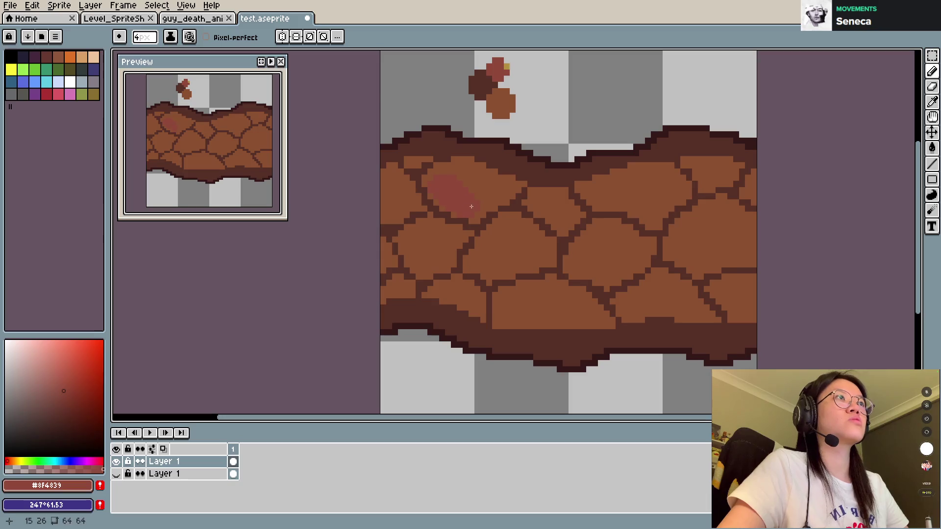
key("ctrl+z")
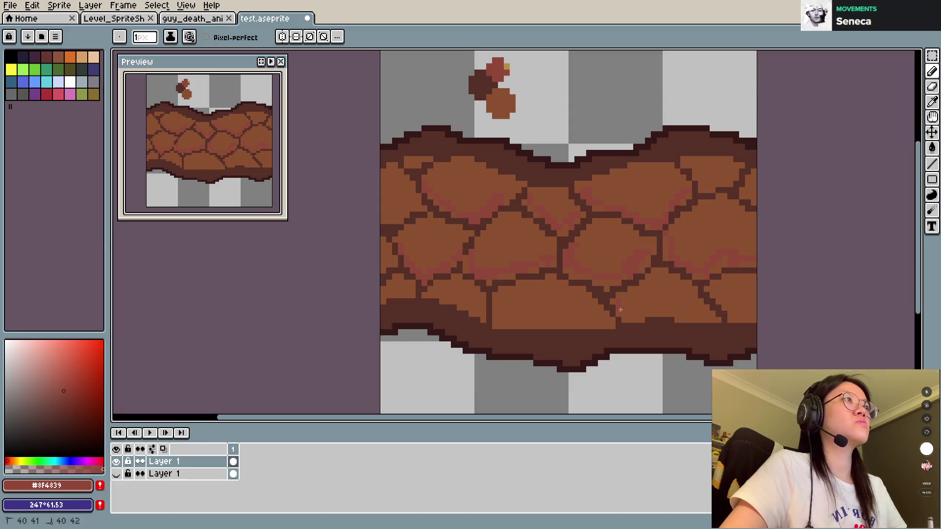
Shade a stone edge reddish and add a golden #b39040 pixel to the acorn.
left_click_drag(506, 306, 501, 311)
left_click(502, 115, "alt")
left_click_drag(482, 247, 532, 227)
key("ctrl+z")
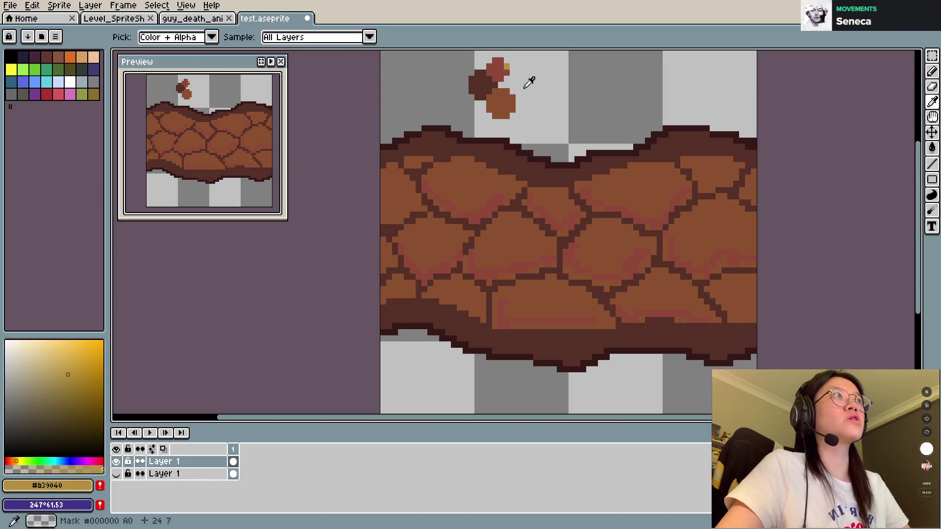
left_click(506, 97)
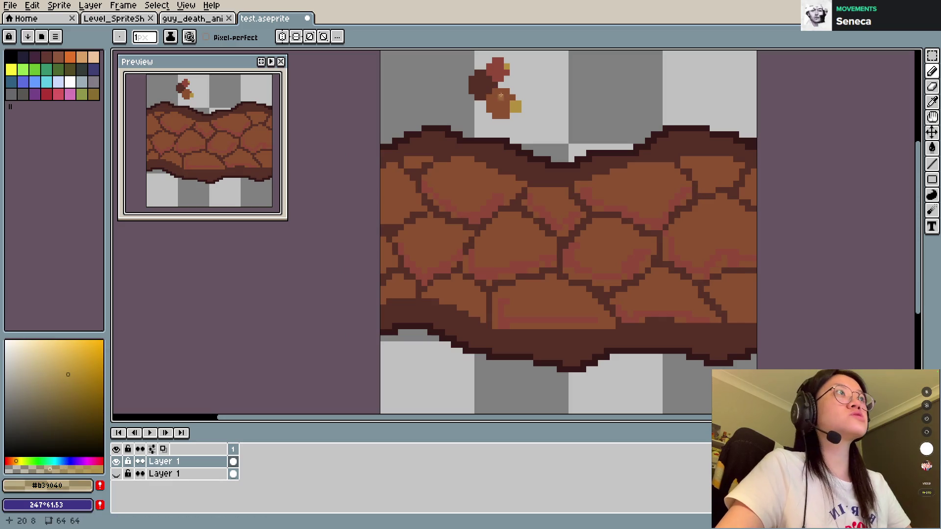
Pick light orange #9d6d37 and place single highlight pixels on four stone spots.
left_click(504, 102, "alt")
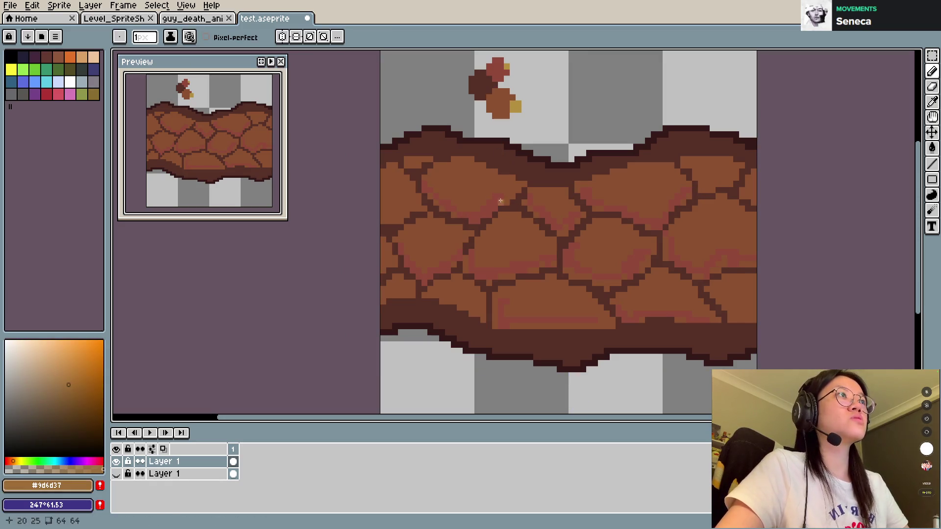
mouse_move(430, 176)
left_mouse_down()
mouse_move(455, 164)
mouse_move(495, 169)
mouse_move(510, 184)
mouse_move(556, 196)
mouse_move(649, 166)
left_mouse_up()
mouse_move(588, 65)
left_mouse_down()
mouse_move(575, 112)
mouse_move(602, 104)
left_mouse_up()
key("ctrl+z")
key("ctrl+z")
key("ctrl+z")
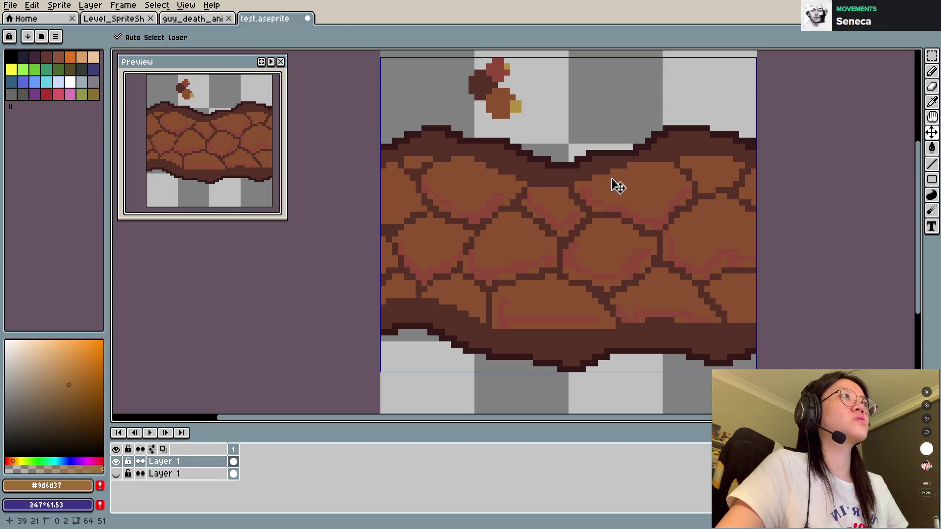
left_click(701, 165)
left_click(494, 177)
left_click(506, 233)
left_click(529, 239)
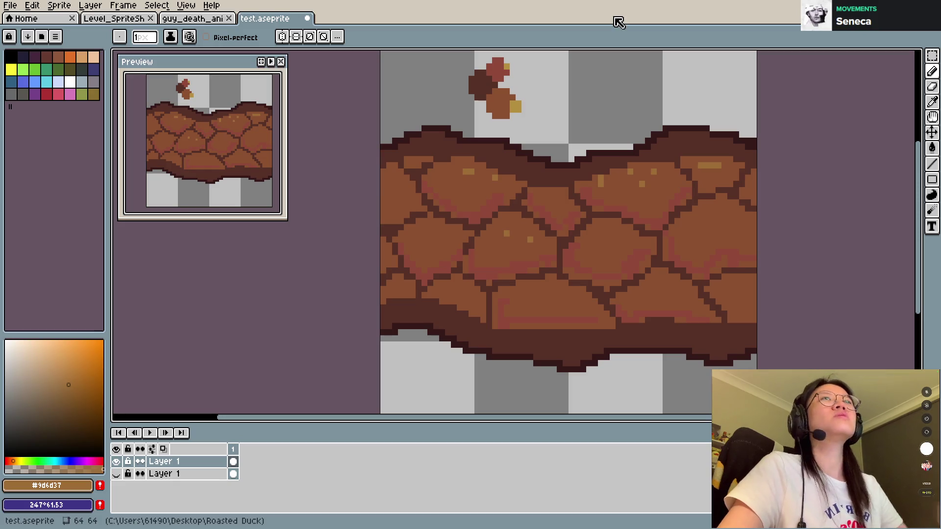
Select and delete the whole ground band, then save the file.
key("m")
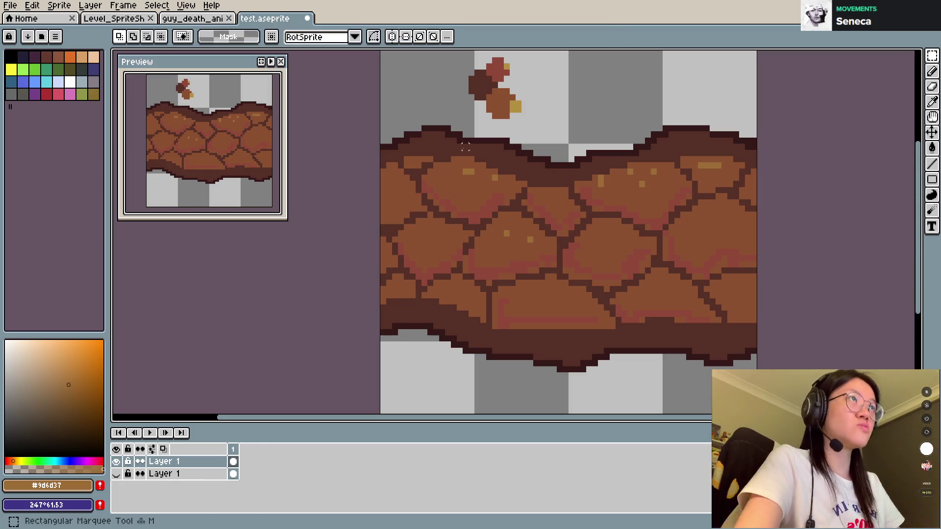
left_click_drag(357, 122, 859, 362)
key("Delete")
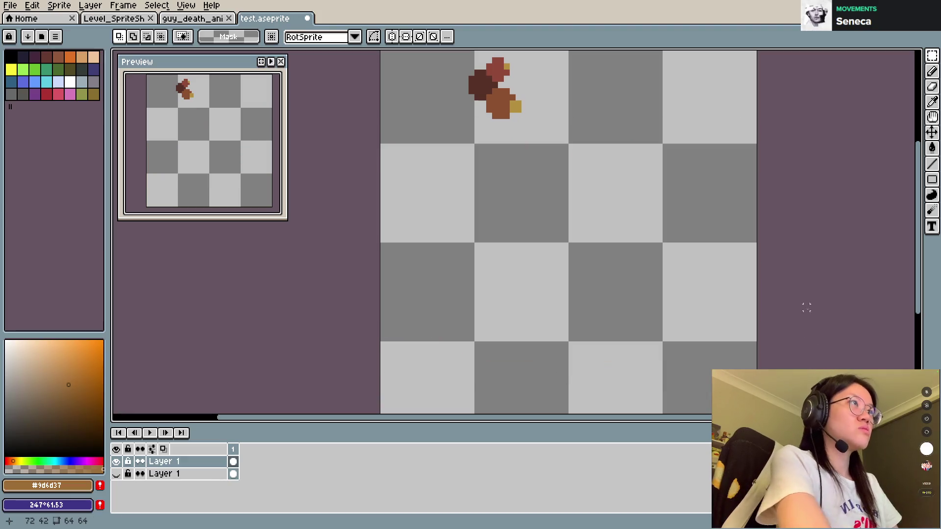
key("ctrl+s")
scroll(788, 234, "up", 1)
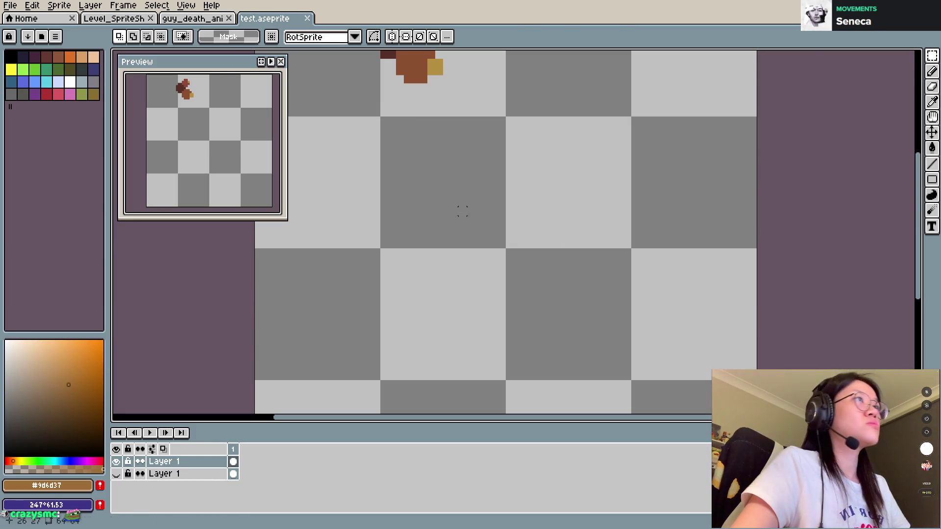
Paste the grass-and-dirt tile, scale it to about 39×41, and place it lower right.
key("ctrl+v")
scroll(510, 224, "down", 3)
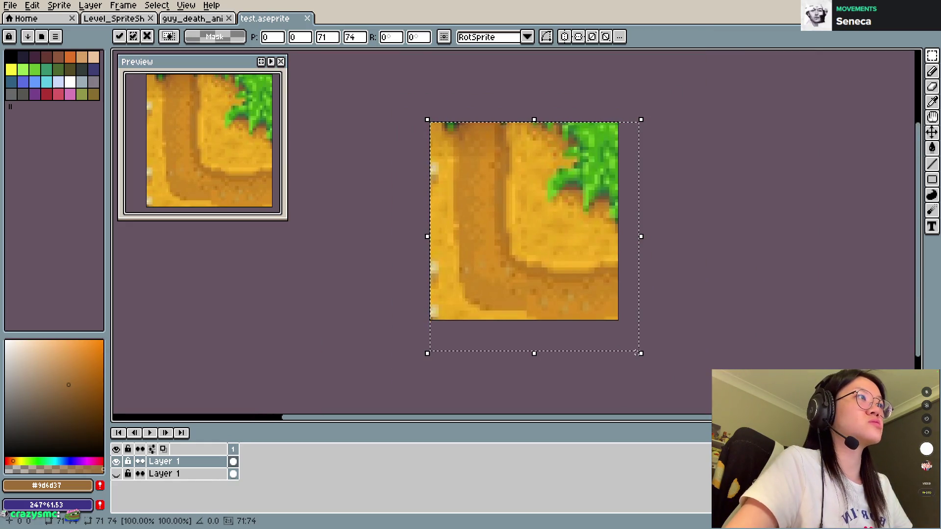
mouse_move(638, 352)
left_mouse_down()
mouse_move(586, 319)
mouse_move(545, 249)
left_mouse_up()
left_click_drag(496, 198, 556, 258)
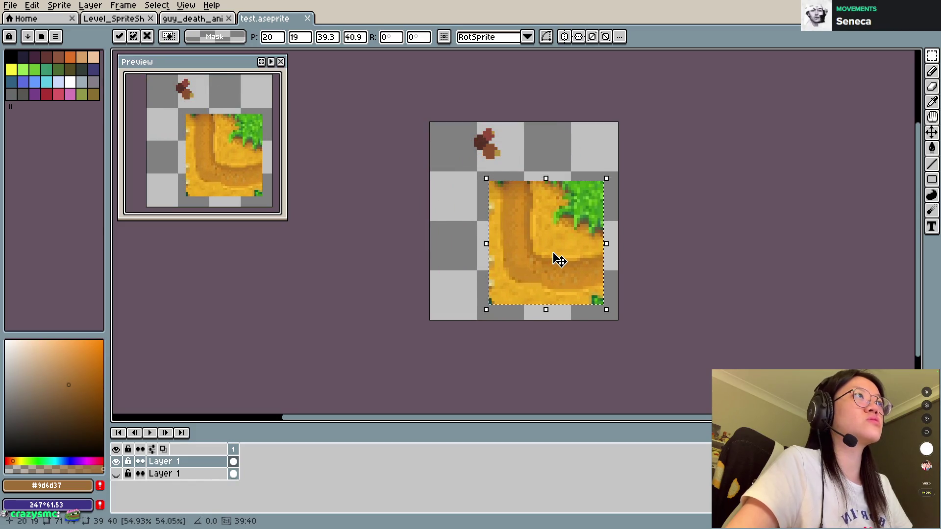
key("Return")
scroll(572, 227, "up", 3)
scroll(694, 240, "down", 2)
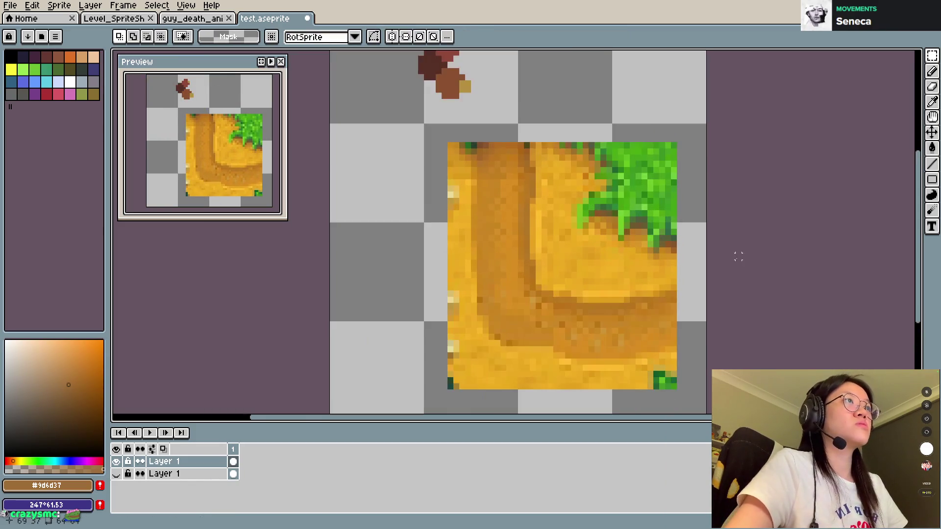
scroll(600, 240, "up", 1)
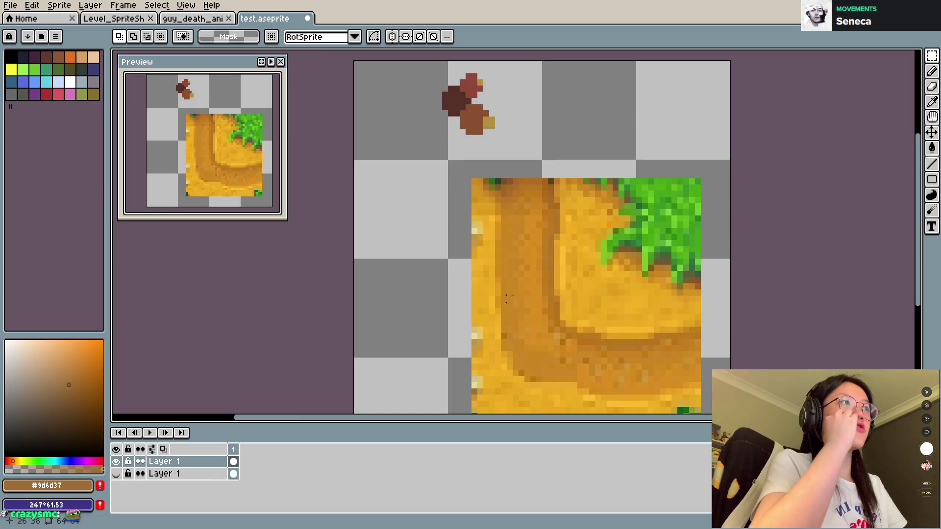
Pick dark brown #573027 and try brown strokes near the canvas top, undoing each.
key("i")
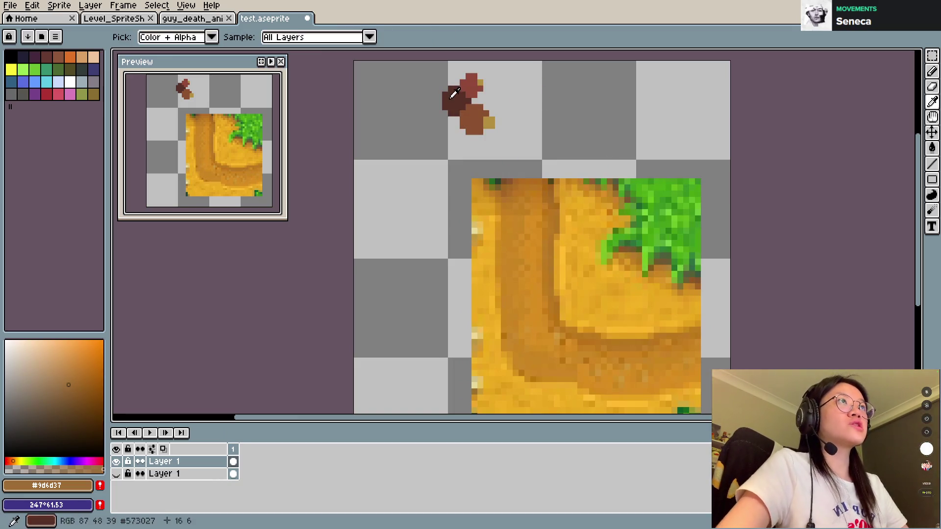
left_click(454, 94)
key("b")
left_click_drag(537, 93, 603, 108)
key("ctrl+z")
mouse_move(514, 95)
left_mouse_down()
mouse_move(588, 119)
mouse_move(633, 95)
mouse_move(664, 94)
left_mouse_up()
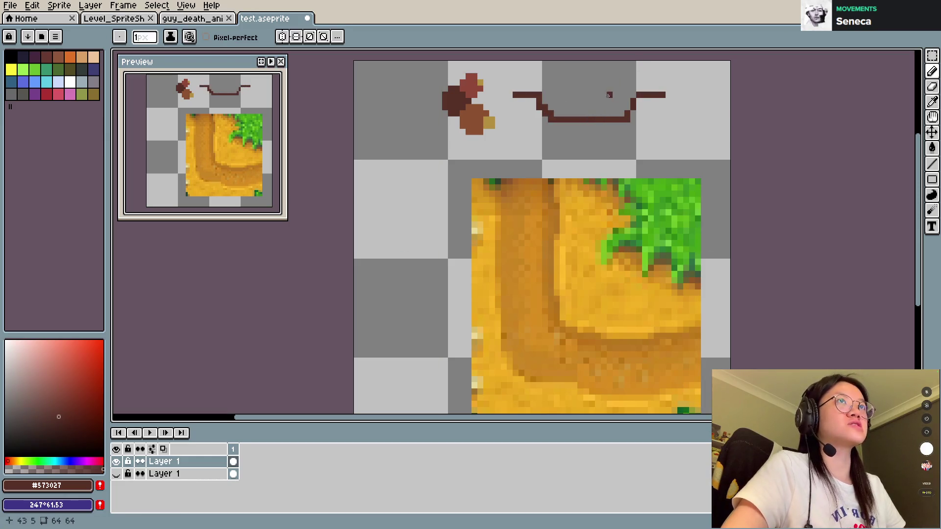
key("ctrl+z")
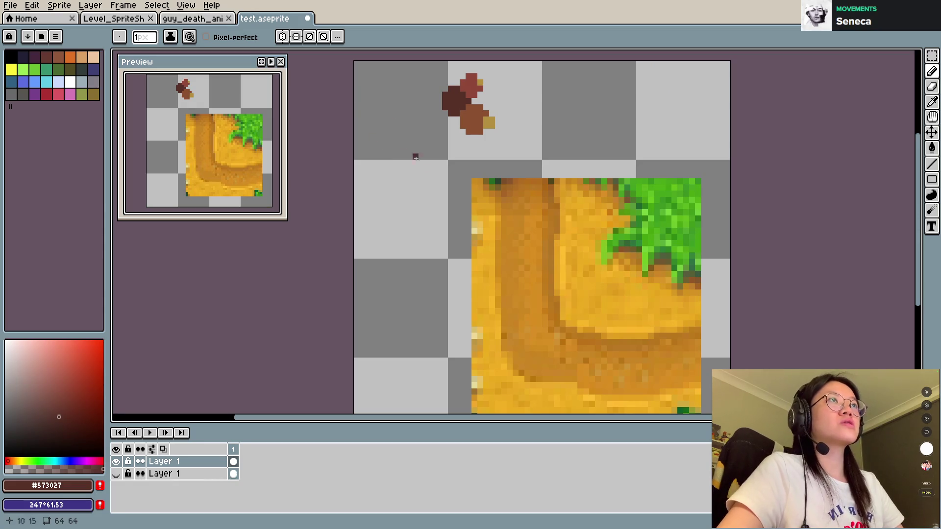
scroll(505, 187, "down", 3)
scroll(504, 187, "right", 2)
Draw a dark-brown vertical stem down from the canvas top, undoing the stray strokes.
mouse_move(509, 127)
left_mouse_down()
mouse_move(507, 161)
mouse_move(536, 270)
mouse_move(518, 165)
left_mouse_up()
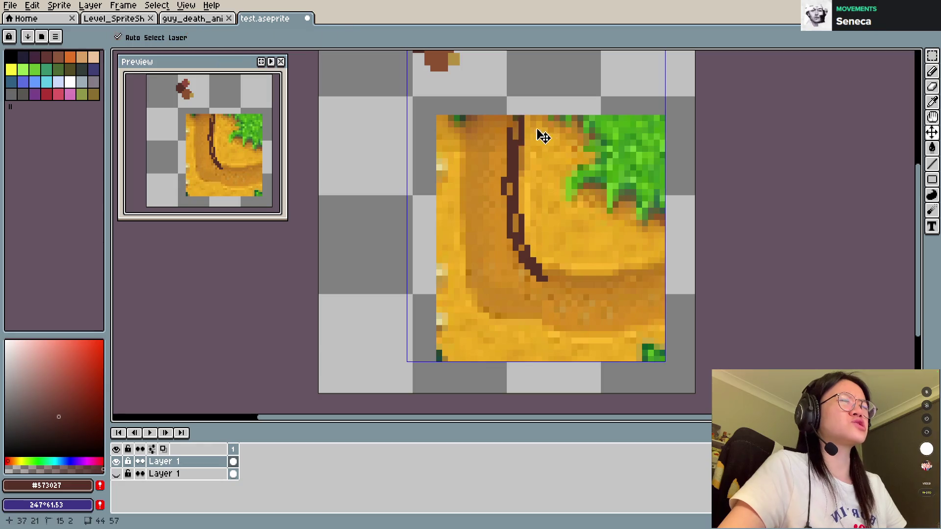
key("ctrl+z")
mouse_move(532, 52)
left_mouse_down()
mouse_move(533, 93)
mouse_move(548, 94)
left_mouse_up()
key("ctrl+z")
key("b")
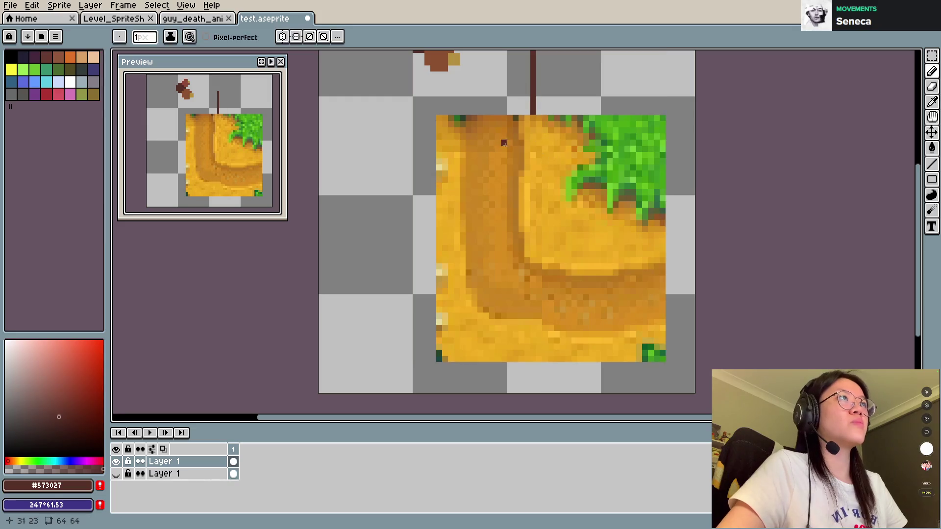
mouse_move(512, 118)
left_mouse_down()
mouse_move(507, 213)
mouse_move(539, 279)
mouse_move(578, 285)
mouse_move(676, 271)
mouse_move(537, 259)
left_mouse_up()
key("ctrl+z")
key("ctrl+z")
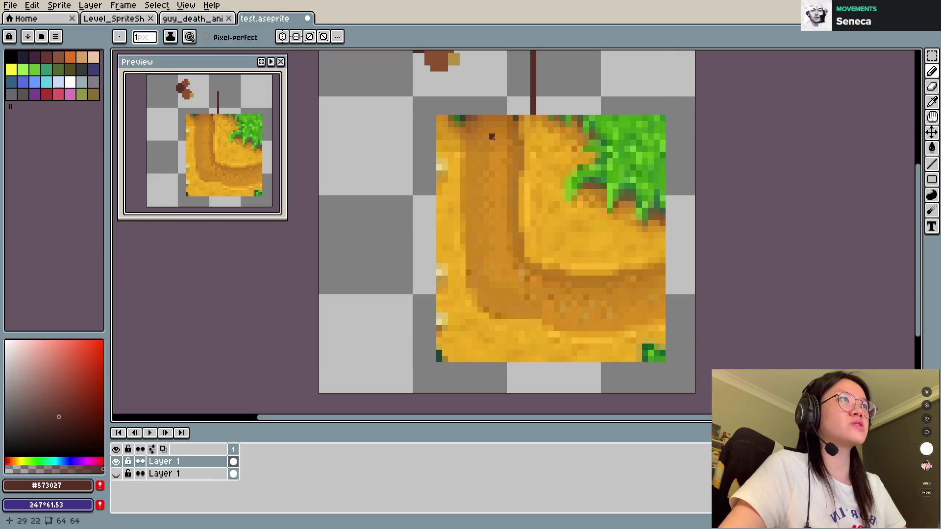
Sample dirt tones #ca831a, #d98c20, #cf8322 and #b87212 from the pasted tile.
left_click_drag(496, 160, 505, 201)
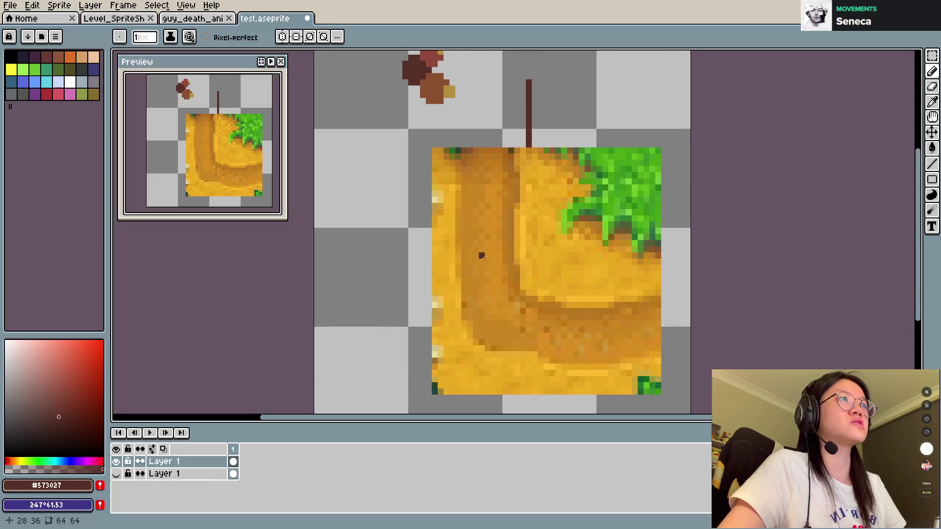
left_click(489, 205, "alt")
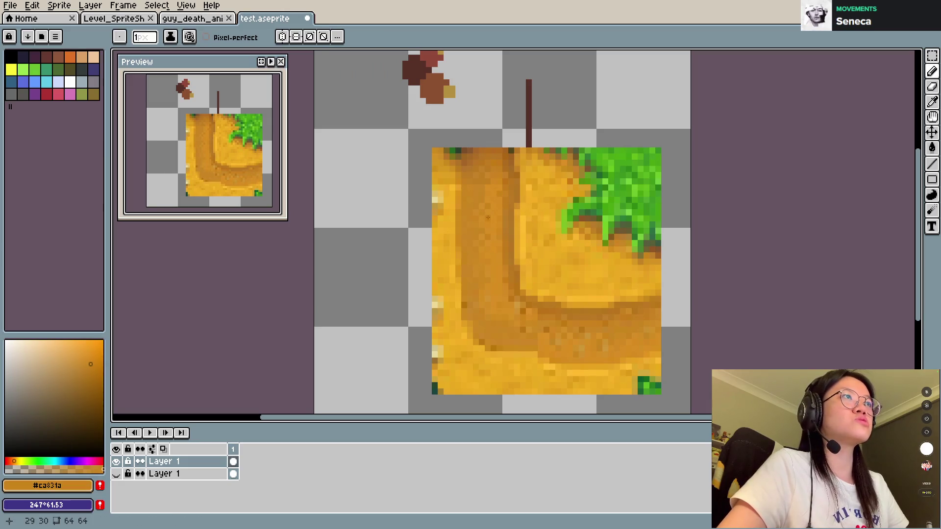
left_click(497, 211, "alt")
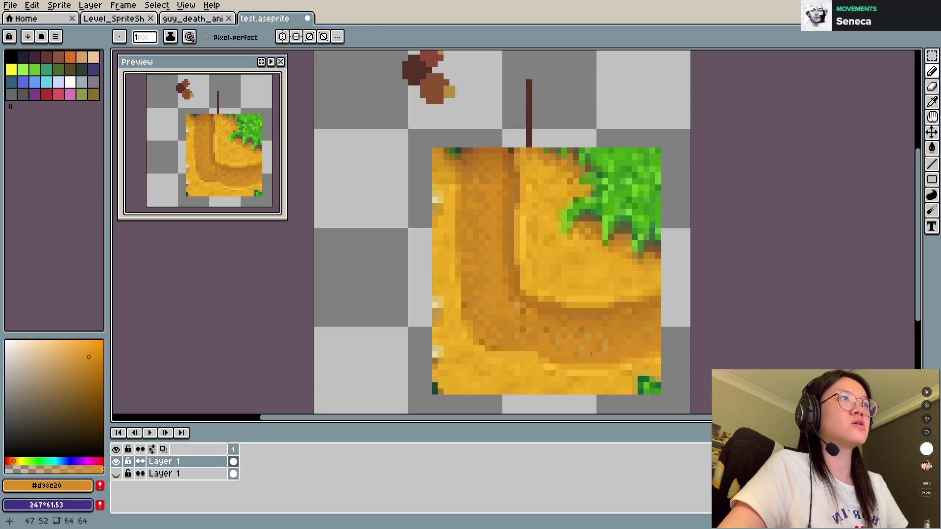
left_click(554, 347, "alt")
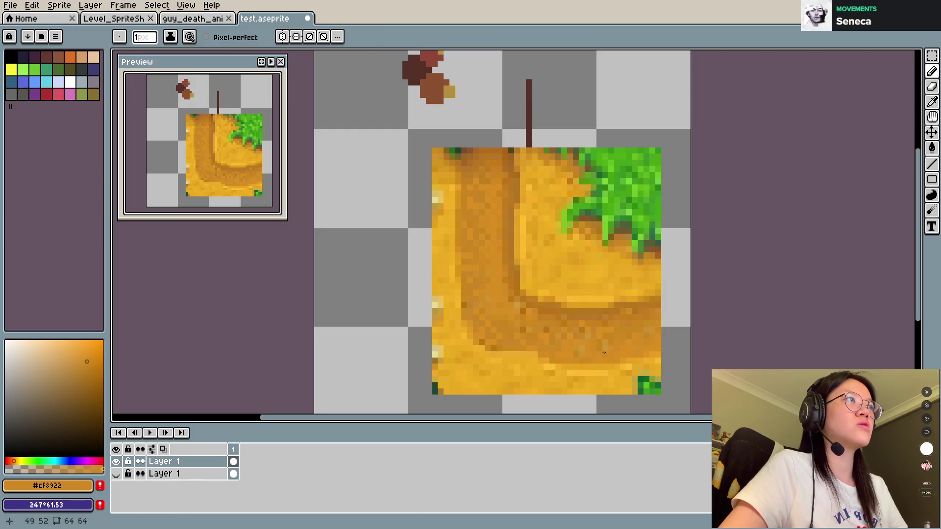
left_click(552, 324, "alt")
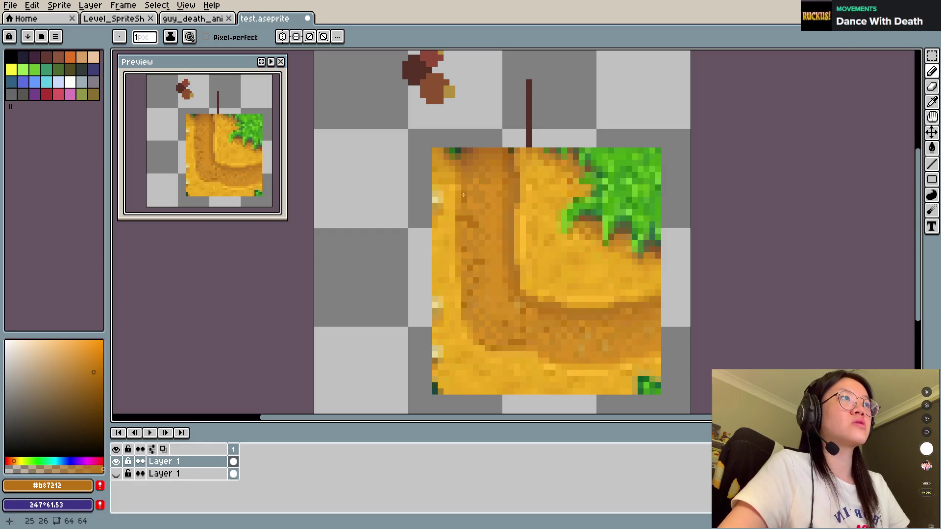
key("v")
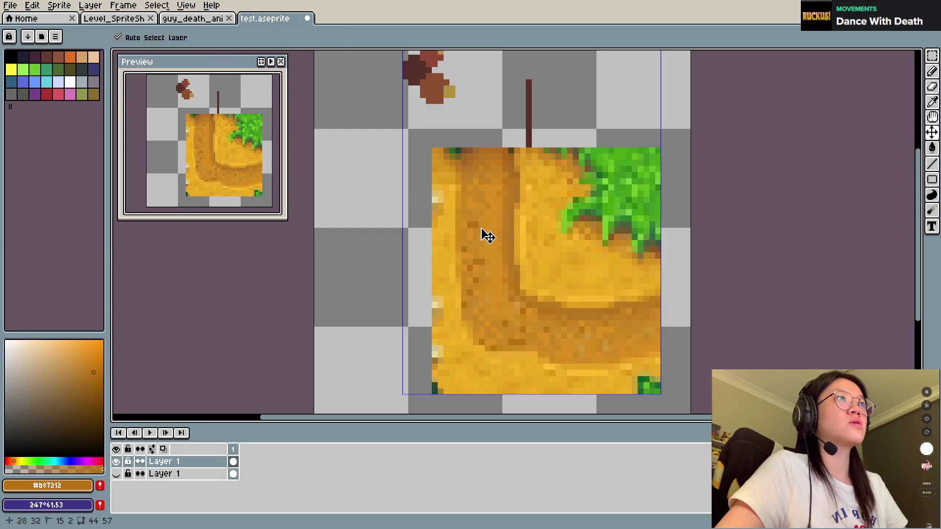
Remove the brown stem, then paint light dirt-yellow #d39c1f highlights on the path.
key("b")
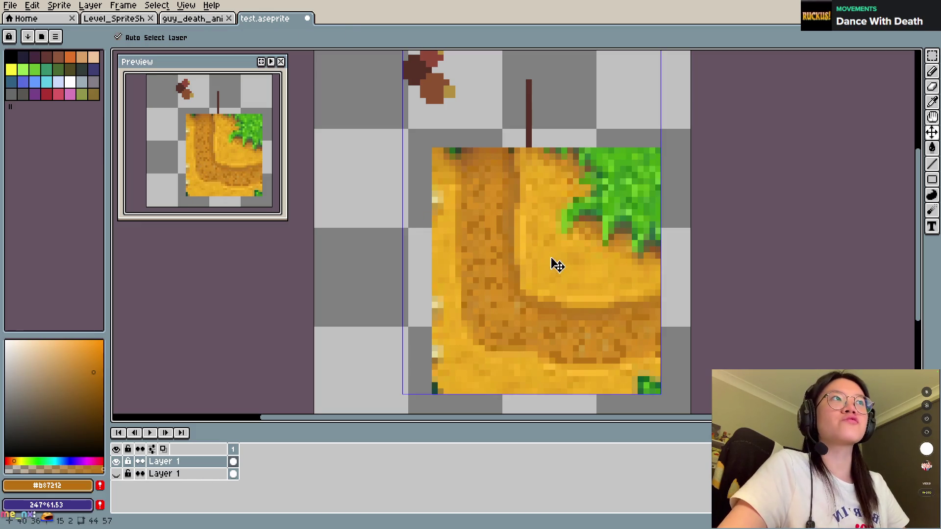
key("ctrl+z")
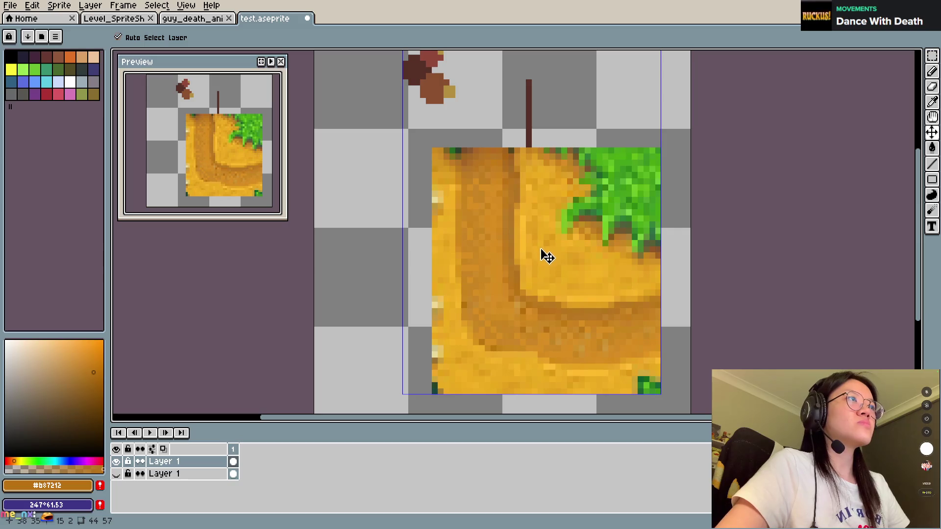
key("ctrl+z")
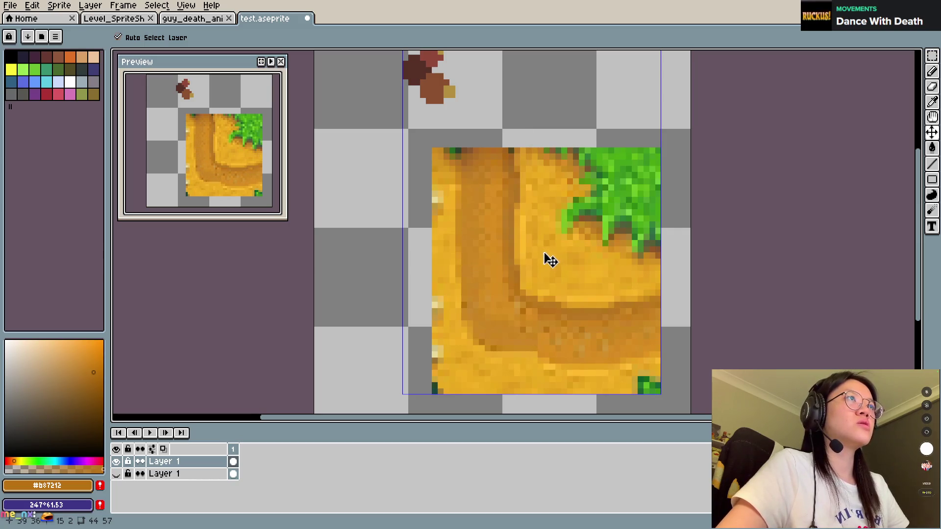
left_click(494, 205, "alt")
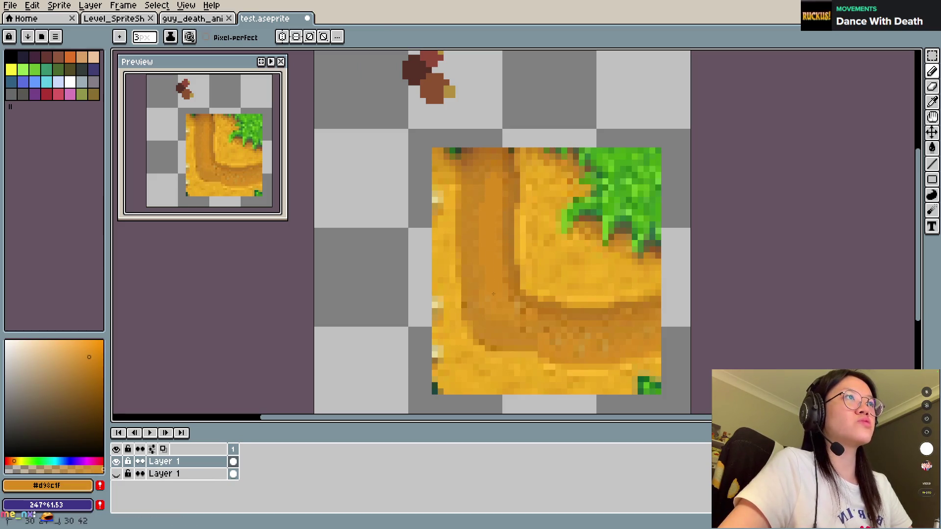
left_click_drag(505, 276, 505, 232)
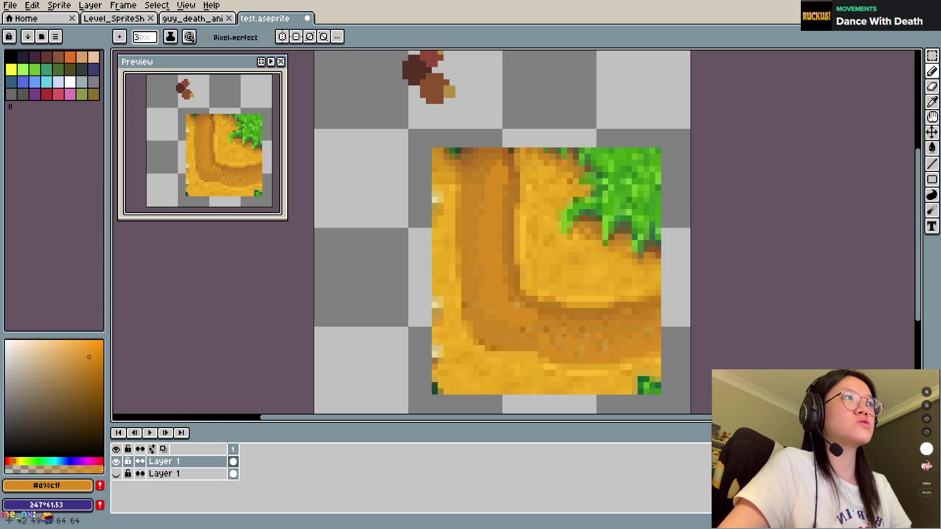
left_click_drag(551, 351, 574, 352)
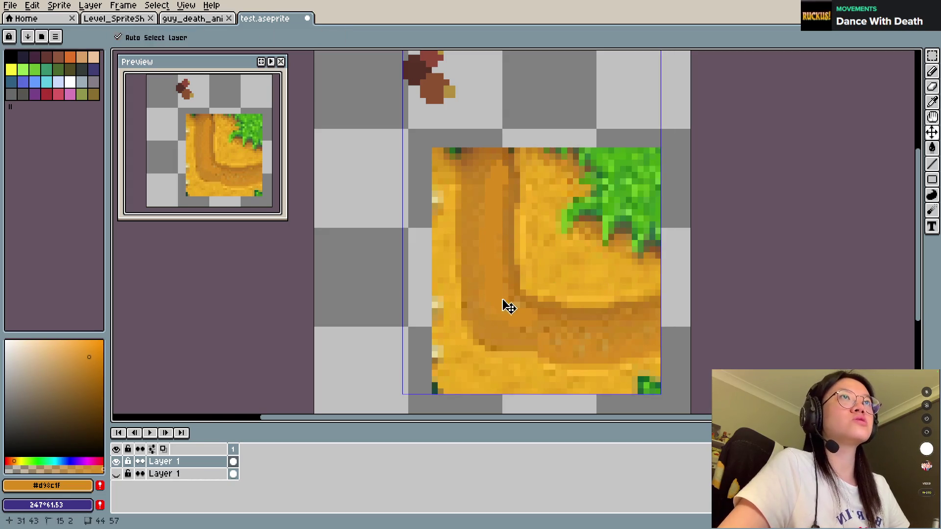
Sample dirt tones #ca8623 and #b57823, then undo back to the saved version.
left_click(498, 317, "alt")
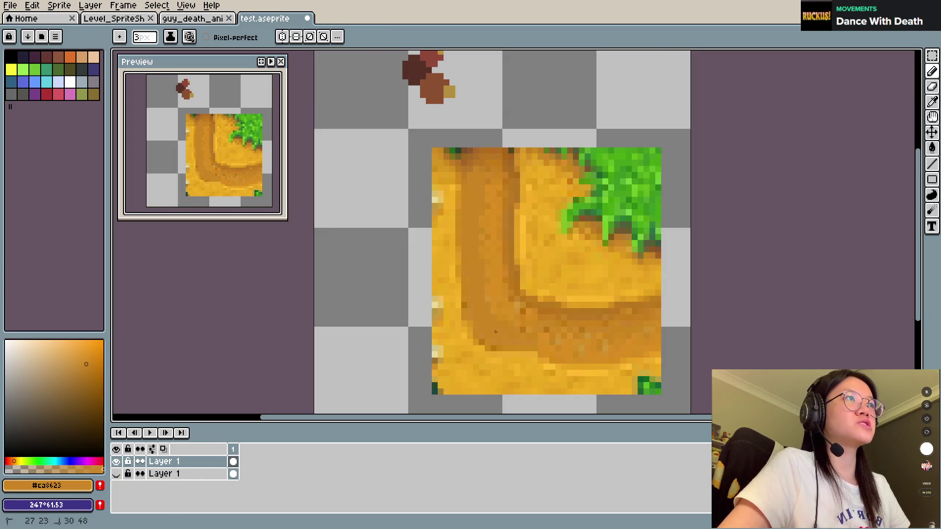
left_click(510, 181, "alt")
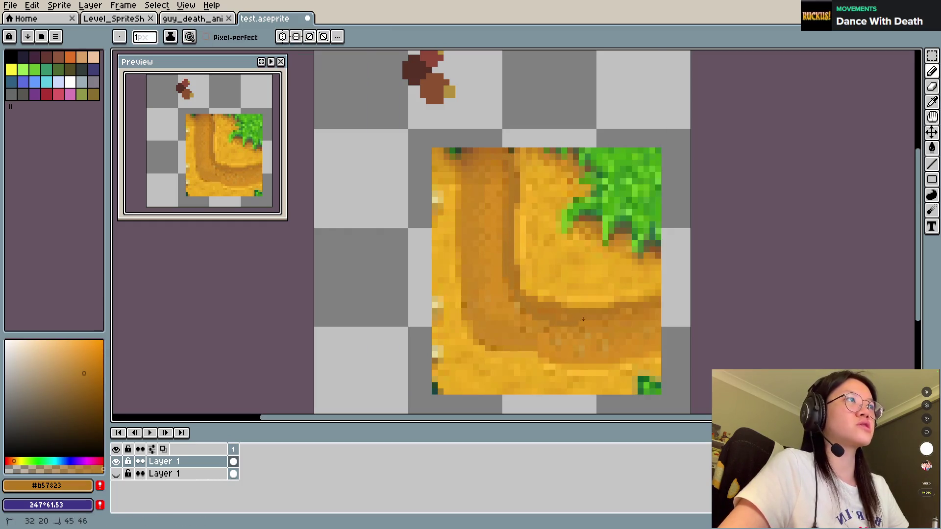
key("ctrl+z")
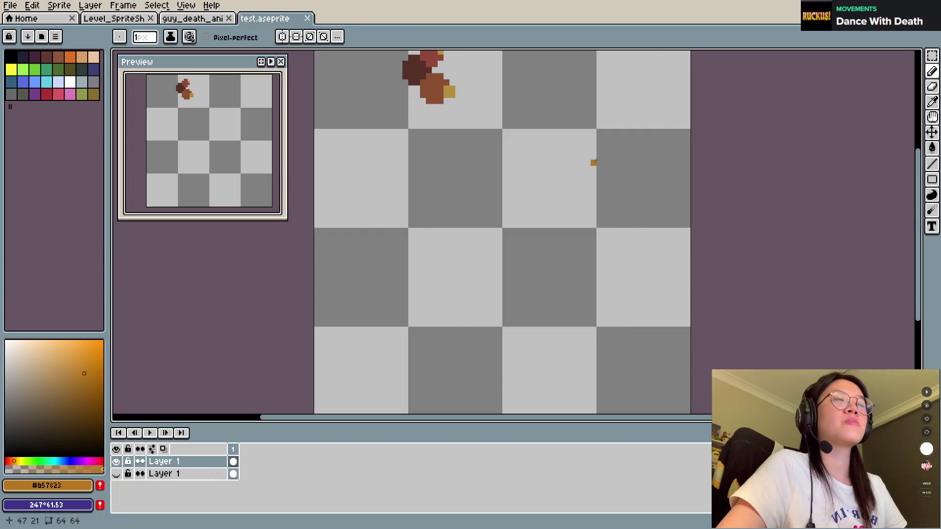
Save, cut away the brown blob area, delete the empty top layer and show the remaining layer.
key("ctrl+s")
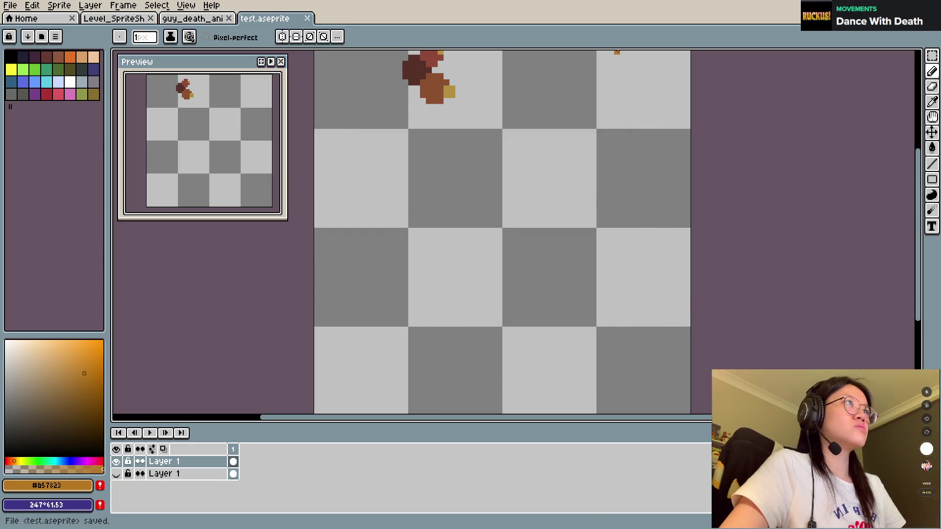
scroll(513, 88, "down", 2)
scroll(530, 203, "up", 2)
key("m")
left_click_drag(391, 126, 504, 227)
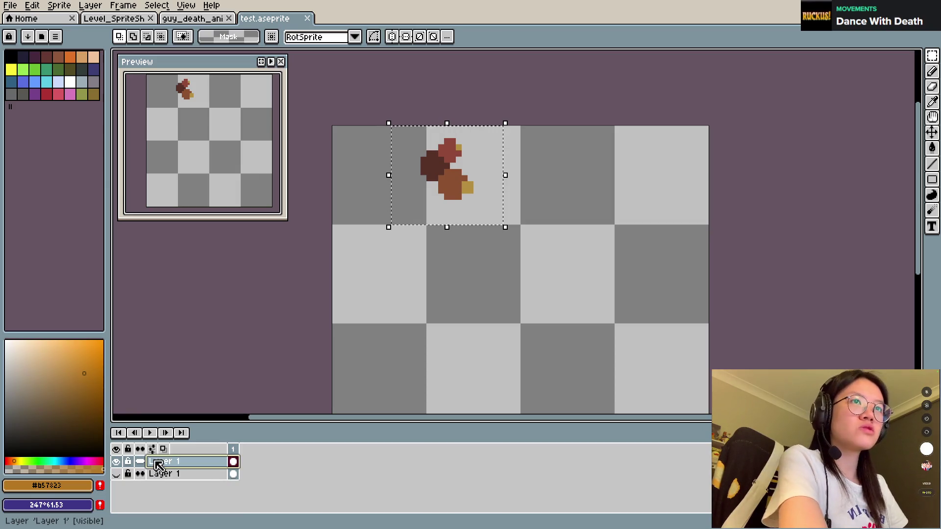
key("ctrl+x")
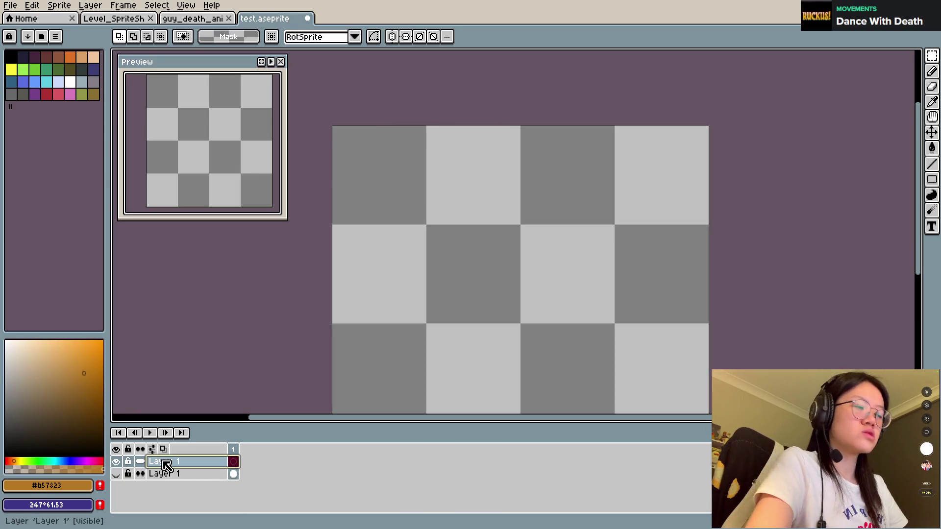
key("Delete")
left_click(116, 462)
Close the upper outline gap in dark brown #573027, flood-fill the band between outlines, and save.
scroll(428, 348, "down", 1)
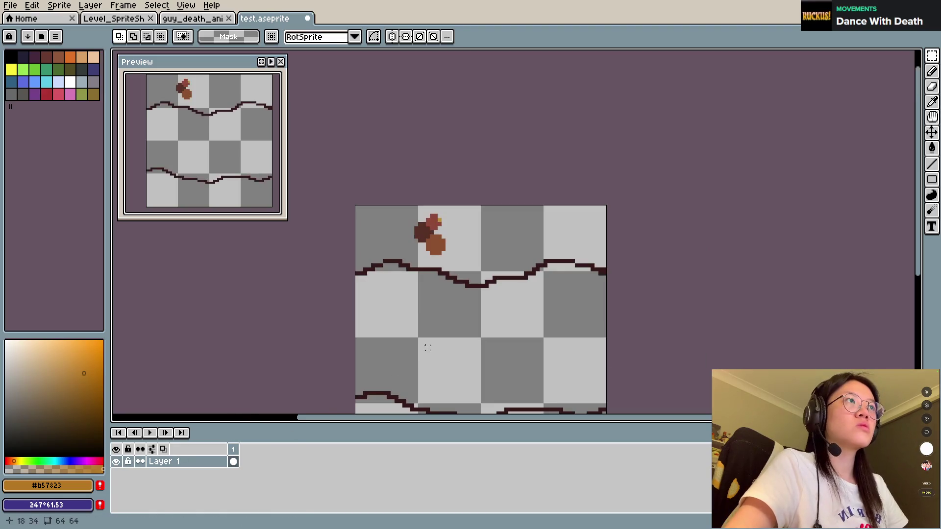
scroll(415, 231, "down", 2)
scroll(435, 242, "up", 1)
key("b")
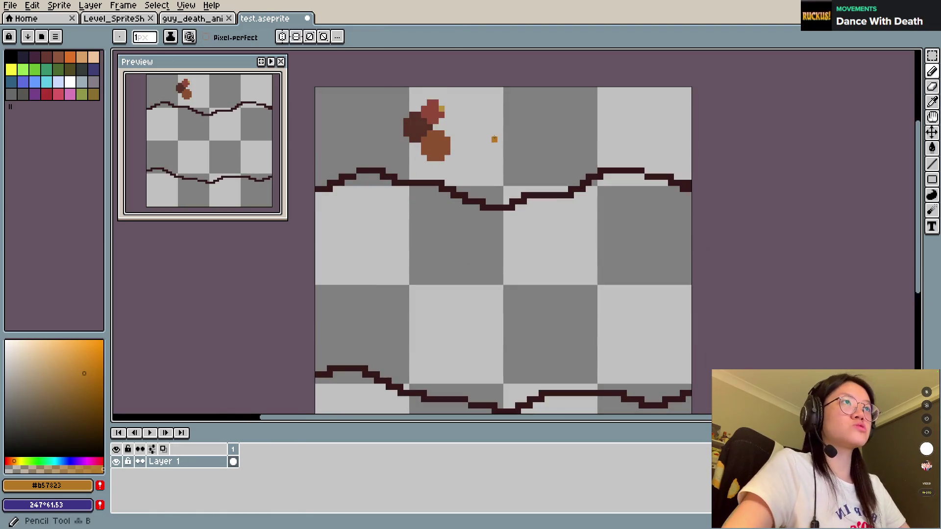
left_click(414, 126, "alt")
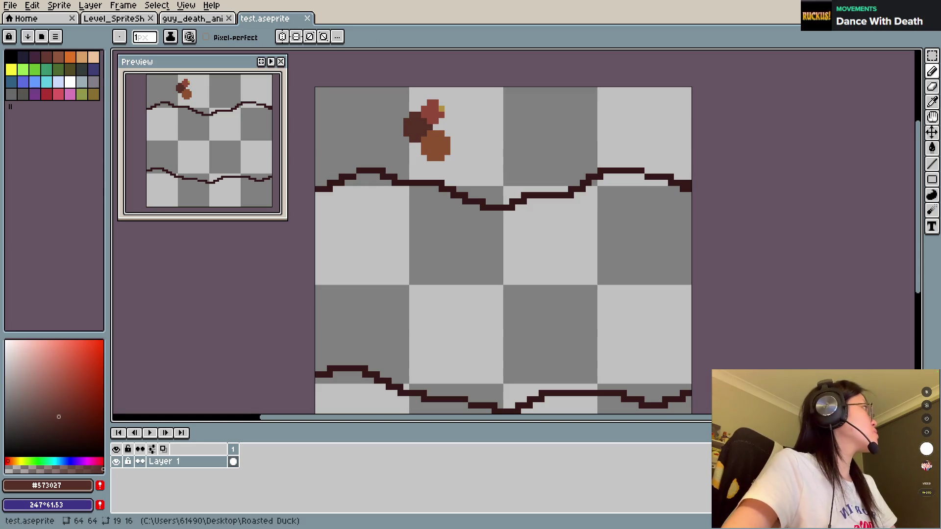
left_click(441, 220)
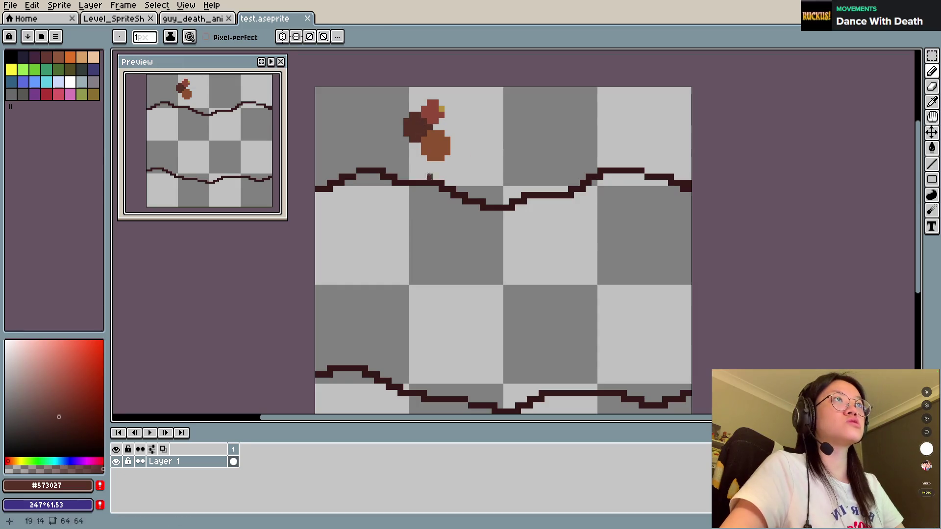
key("g")
left_click(494, 301)
key("ctrl+s")
Try an orange-brown streak, undo it, refill an area with darker red-brown, then resample orange-brown.
key("b")
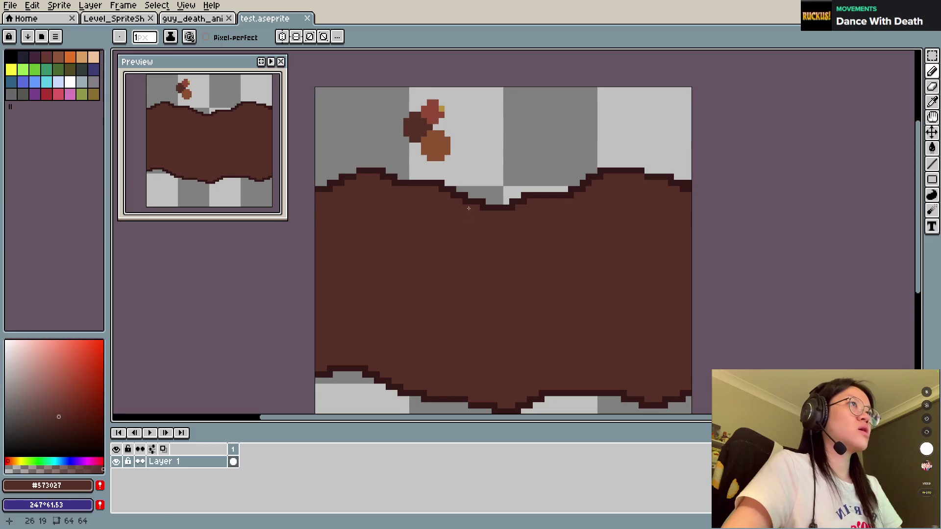
left_click(434, 146, "alt")
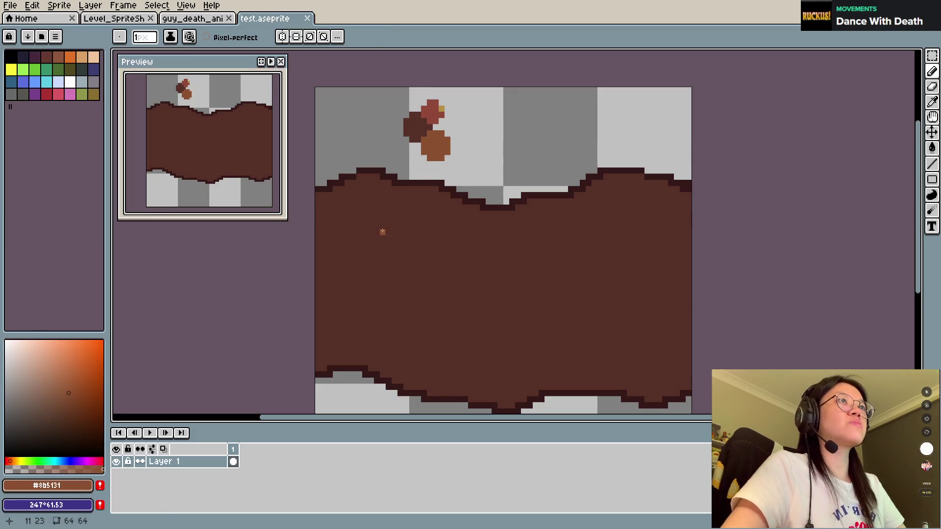
mouse_move(389, 213)
left_mouse_down()
mouse_move(443, 234)
mouse_move(512, 238)
mouse_move(674, 211)
mouse_move(488, 240)
mouse_move(353, 221)
mouse_move(387, 209)
mouse_move(323, 267)
left_mouse_up()
key("ctrl+z")
key("ctrl+z")
key("ctrl+z")
left_click(495, 281, "alt")
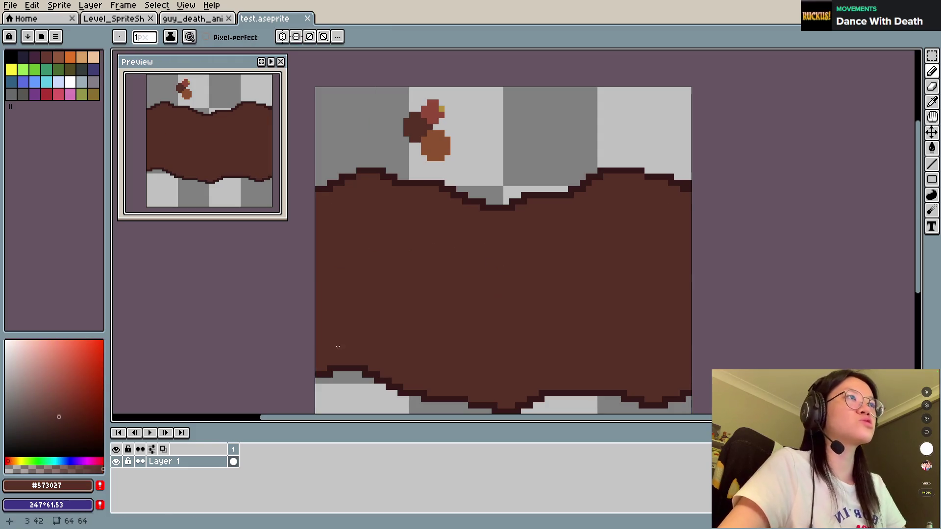
left_click(60, 411)
key("g")
left_click(458, 314)
key("b")
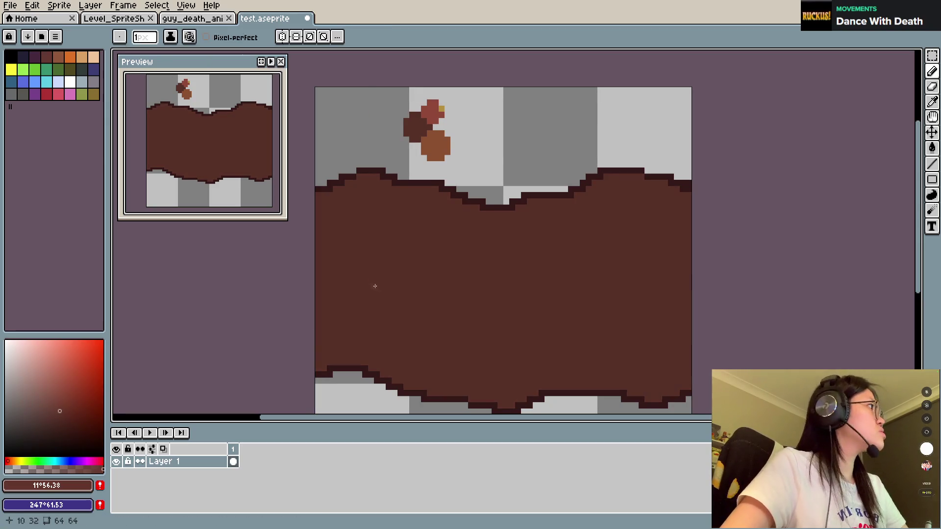
left_click(434, 148, "alt")
Draw a long wavy orange-brown streak across the path and mix a medium orange-brown colour.
mouse_move(323, 226)
left_mouse_down()
mouse_move(379, 218)
mouse_move(470, 254)
mouse_move(632, 215)
mouse_move(628, 229)
mouse_move(392, 245)
mouse_move(323, 208)
mouse_move(400, 228)
mouse_move(521, 231)
mouse_move(412, 223)
mouse_move(583, 226)
mouse_move(686, 203)
mouse_move(600, 209)
mouse_move(671, 272)
mouse_move(412, 288)
mouse_move(359, 270)
mouse_move(366, 251)
mouse_move(554, 284)
mouse_move(686, 284)
mouse_move(349, 309)
mouse_move(369, 302)
mouse_move(366, 339)
mouse_move(427, 328)
mouse_move(441, 365)
mouse_move(439, 297)
mouse_move(470, 358)
mouse_move(540, 338)
mouse_move(613, 343)
mouse_move(559, 320)
mouse_move(647, 343)
mouse_move(569, 361)
mouse_move(642, 365)
mouse_move(673, 327)
left_mouse_up()
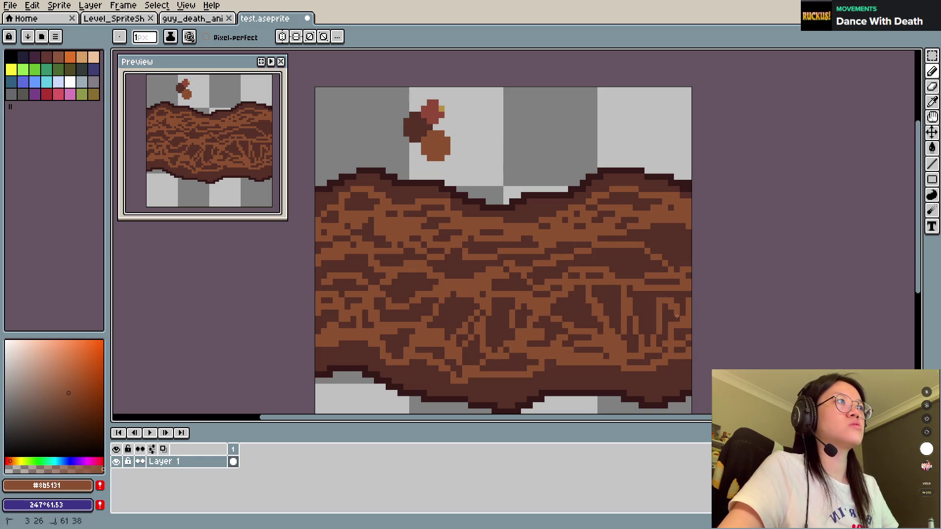
left_click(439, 327, "alt")
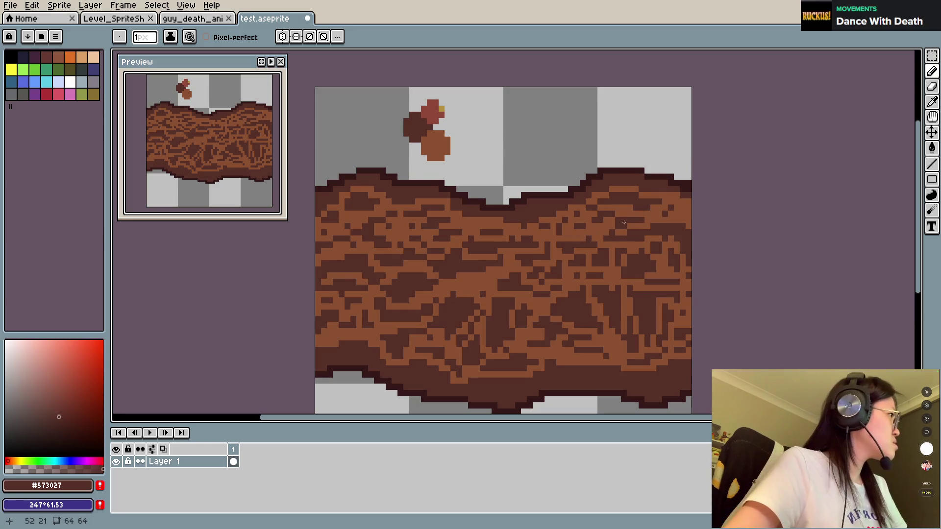
left_click(447, 141, "alt")
left_click_drag(94, 419, 74, 394)
key("g")
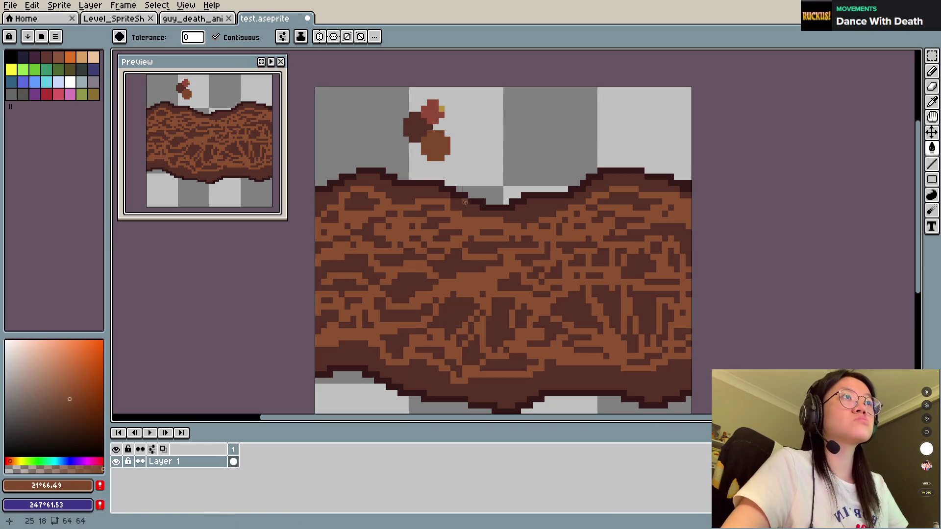
key("b")
left_click(491, 278, "alt")
left_click(156, 5)
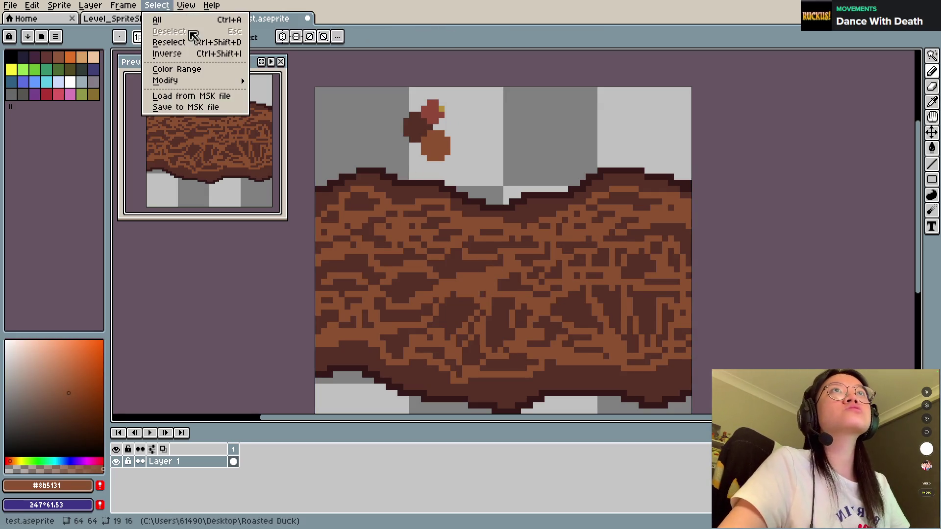
left_click(189, 67)
left_click(447, 308)
key("b")
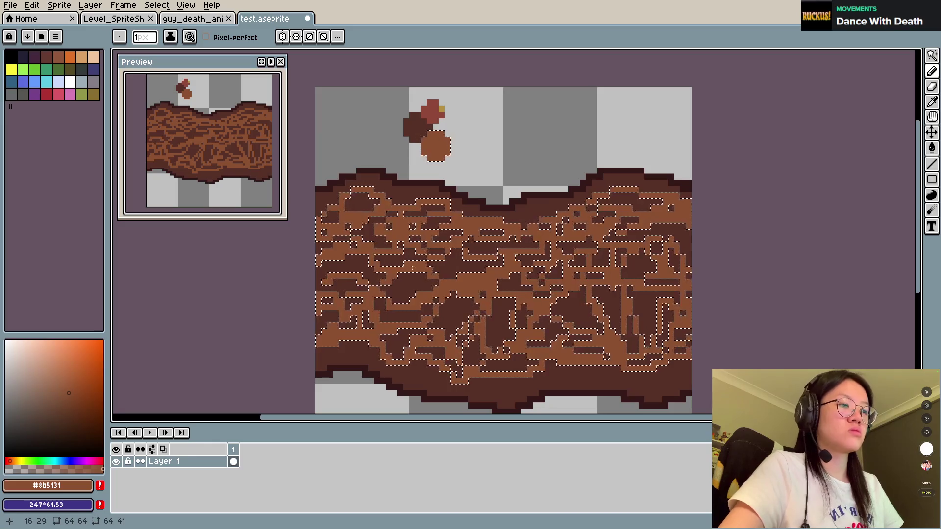
scroll(435, 196, "up", 6)
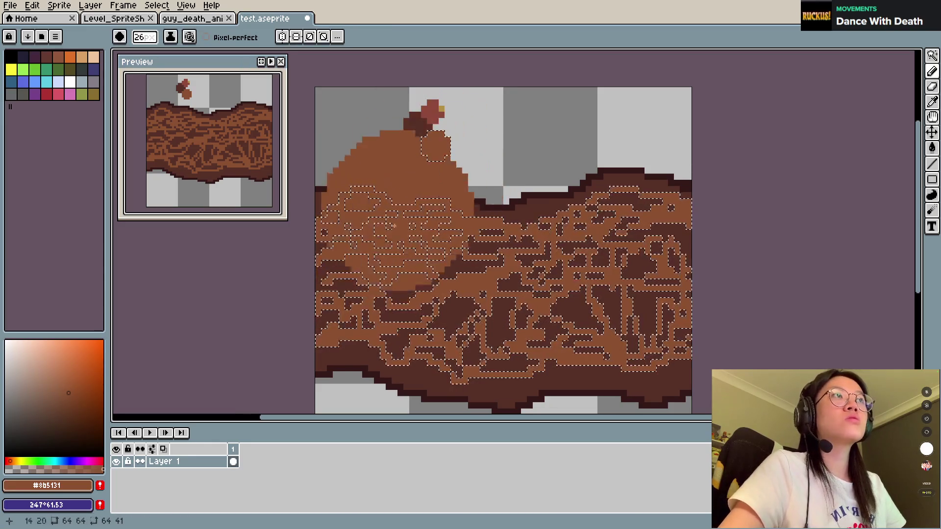
left_click(68, 400)
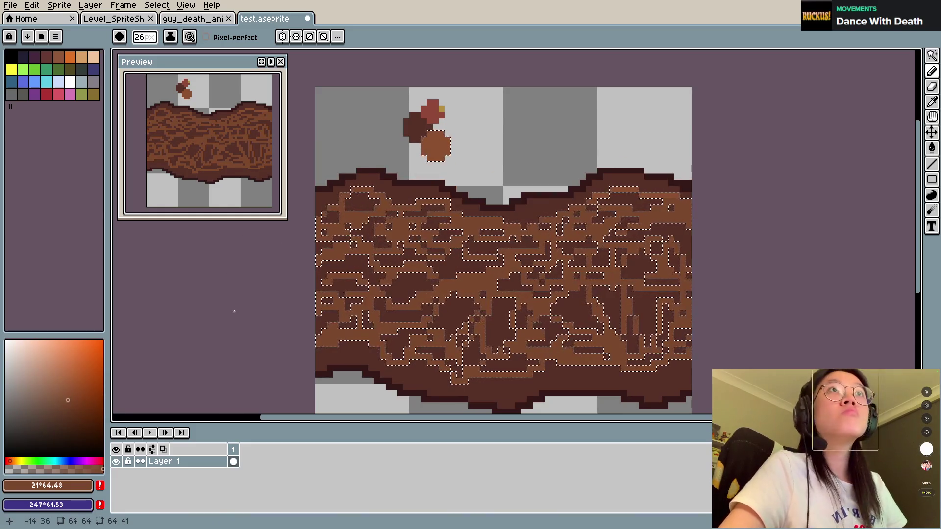
mouse_move(373, 314)
left_mouse_down()
mouse_move(441, 303)
mouse_move(373, 275)
mouse_move(426, 264)
left_mouse_up()
key("m")
key("ctrl+z")
key("ctrl+z")
key("ctrl+z")
key("ctrl+d")
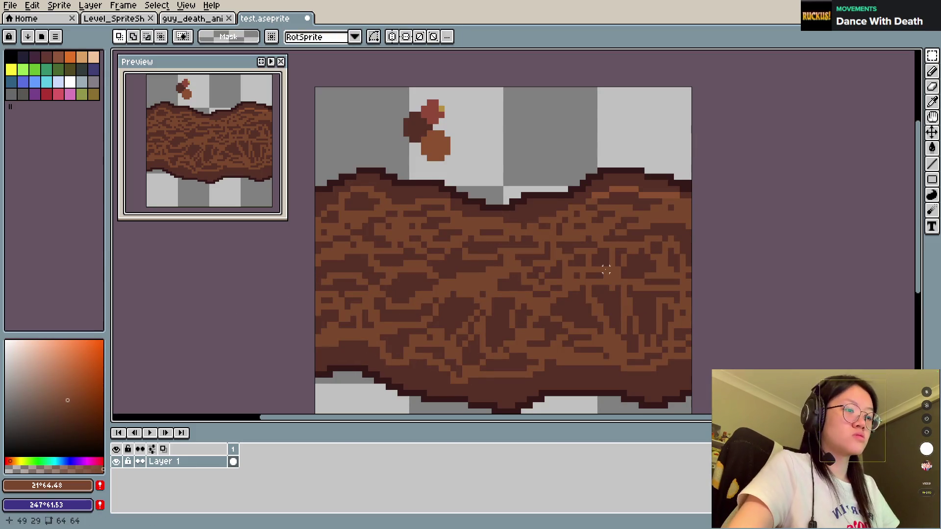
Sample the medium dirt brown and paint it flat across the middle of the path.
key("b")
key("minus")
key("minus")
key("minus")
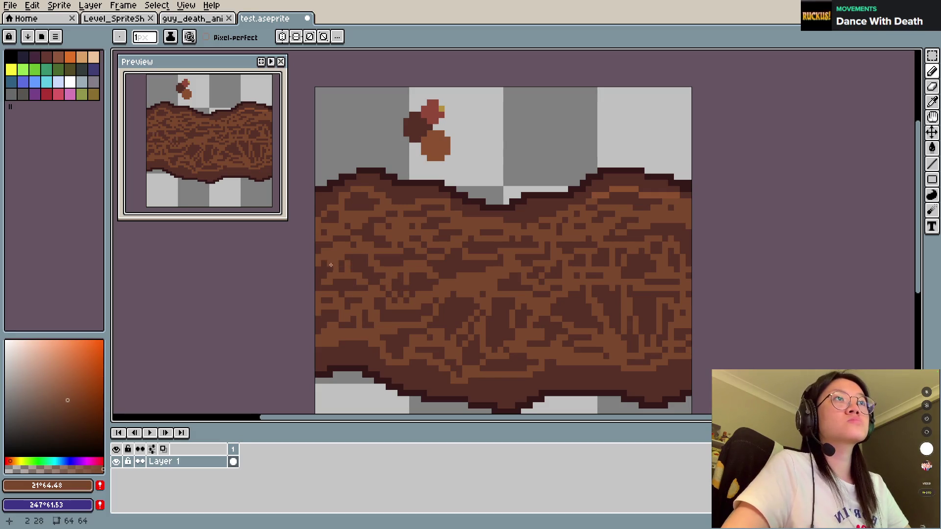
left_click(387, 309, "alt")
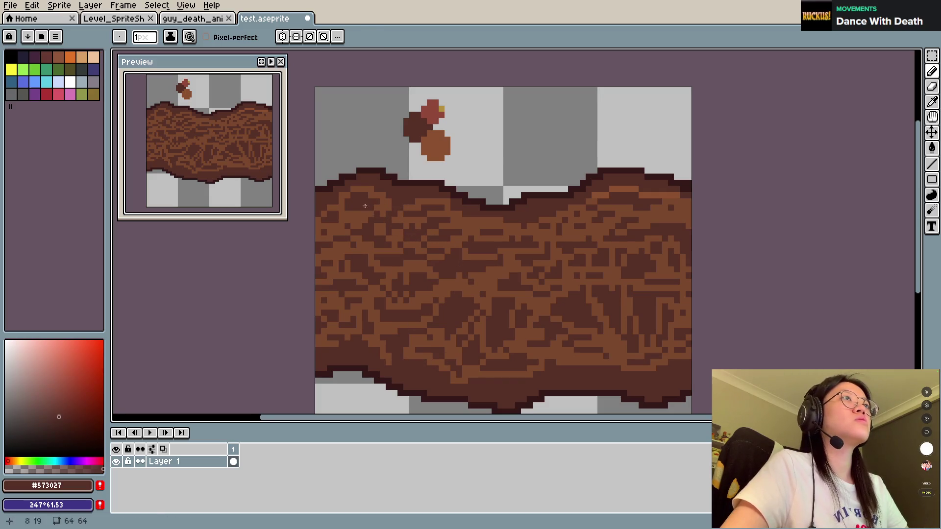
left_click(383, 191, "alt")
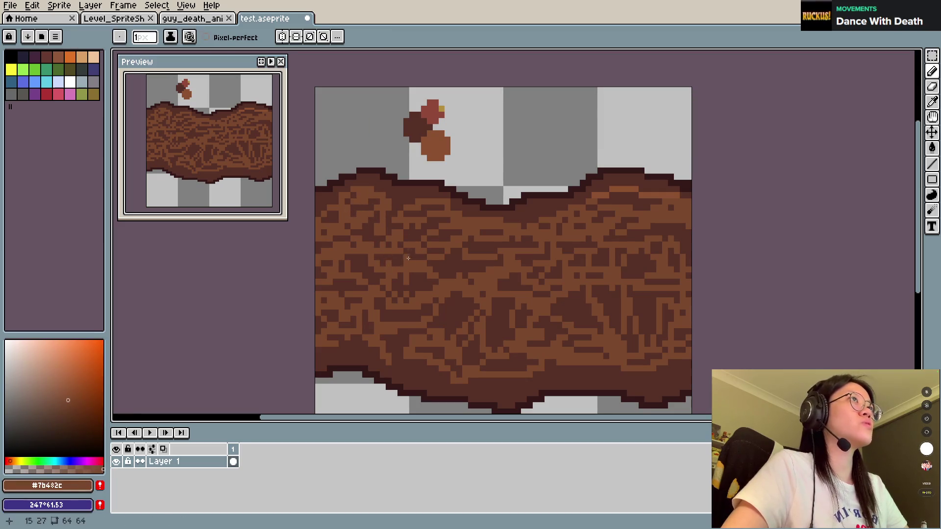
left_click(434, 110, "alt")
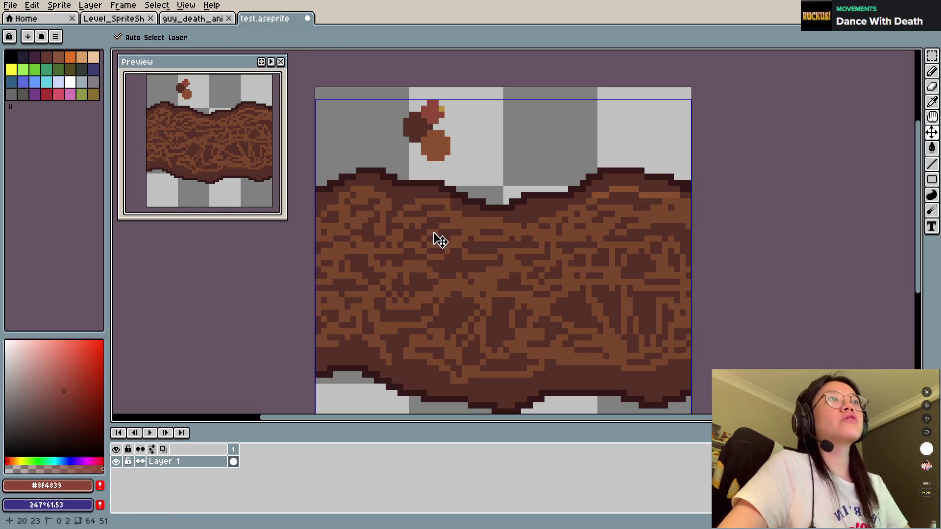
left_click(399, 238, "alt")
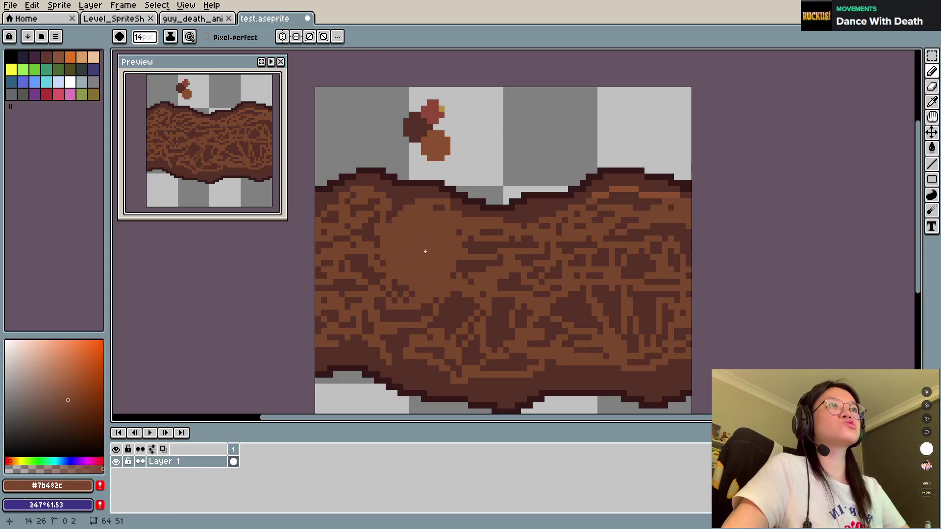
left_click(337, 272)
mouse_move(336, 272)
left_mouse_down()
mouse_move(414, 287)
mouse_move(544, 289)
mouse_move(659, 275)
mouse_move(683, 289)
mouse_move(500, 282)
left_mouse_up()
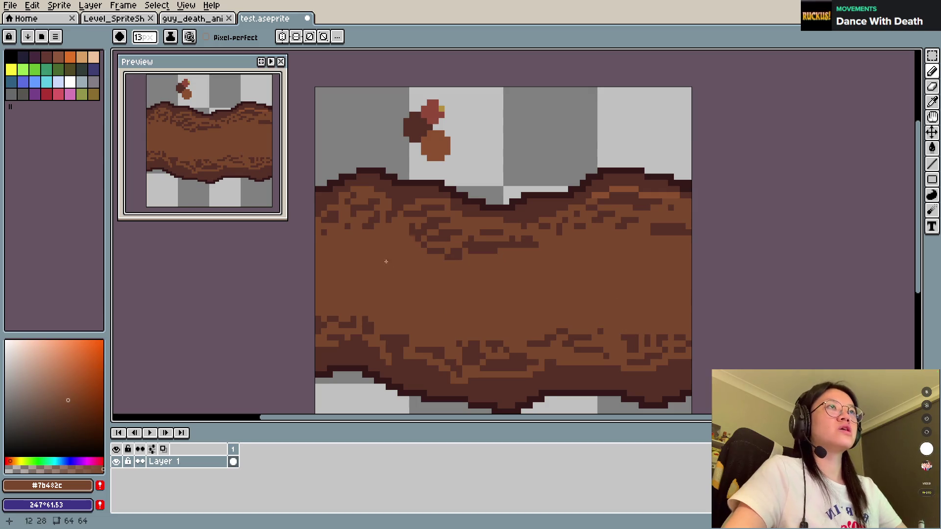
At 1 pixel, darken the path's upper edge with #573027, covering the upper-right orange strip.
key("minus")
key("minus")
key("minus")
left_click(414, 196, "alt")
left_click_drag(416, 201, 543, 220)
left_click_drag(641, 193, 675, 198)
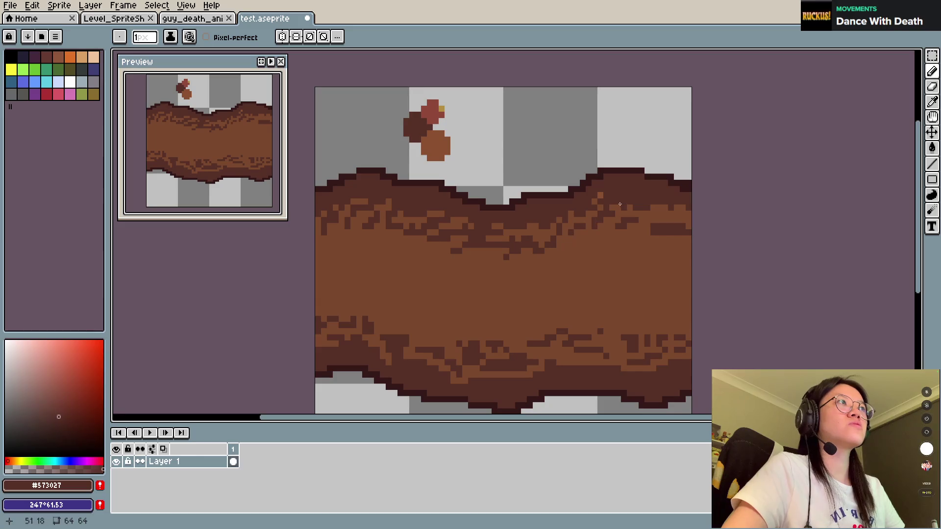
Add dark pixels at the upper right and repaint stray dark pixels in the lower band medium brown.
left_click_drag(645, 206, 689, 216)
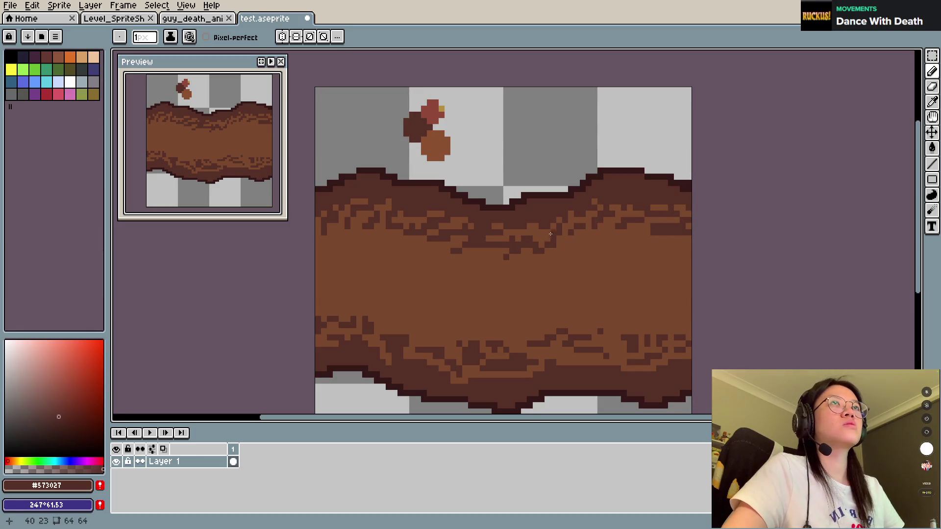
key("i")
left_click(408, 327)
left_click_drag(365, 335, 372, 322)
left_click(489, 368)
left_click(463, 357)
left_click(515, 365)
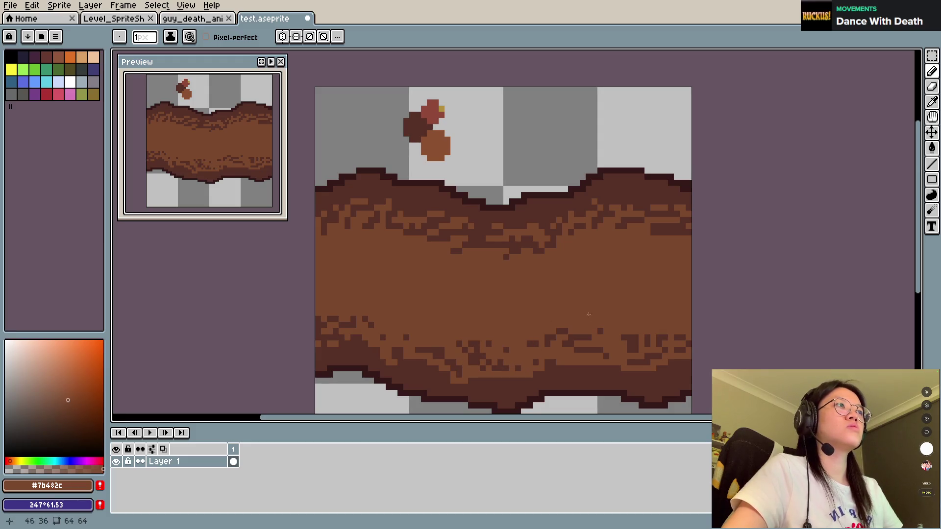
left_click_drag(589, 338, 539, 345)
Dot dark brown into the lower band and lighten pixels in its lower-right area.
left_click(609, 351, "alt")
left_click(571, 363)
left_click(565, 347)
left_click(609, 351, "alt")
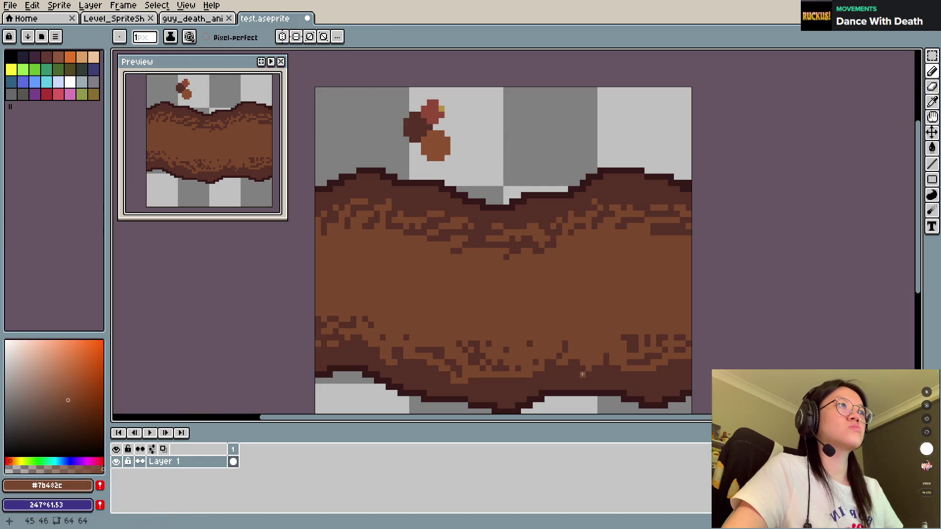
mouse_move(619, 328)
left_mouse_down()
mouse_move(676, 351)
mouse_move(687, 338)
left_mouse_up()
Mix a deeper, more saturated reddish brown and dot reddish pixels onto the dirt.
left_click(434, 112, "alt")
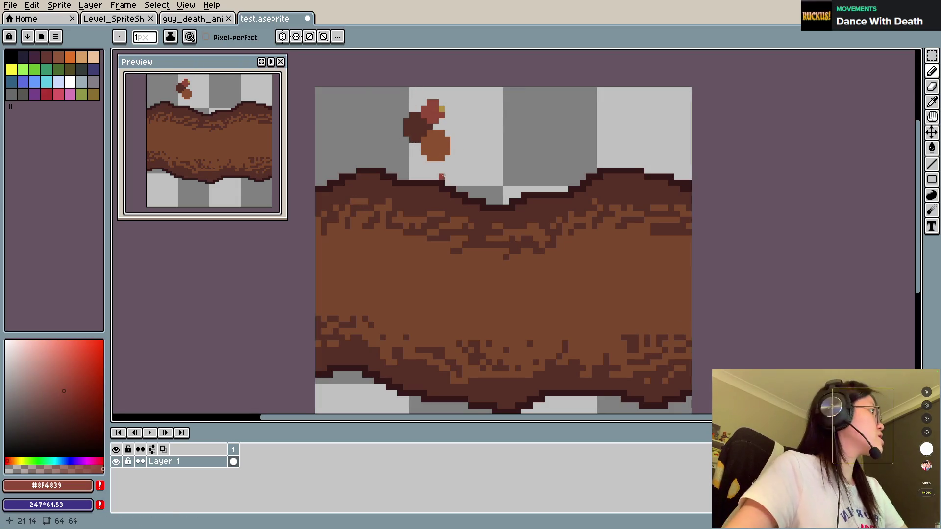
left_click(382, 255, "alt")
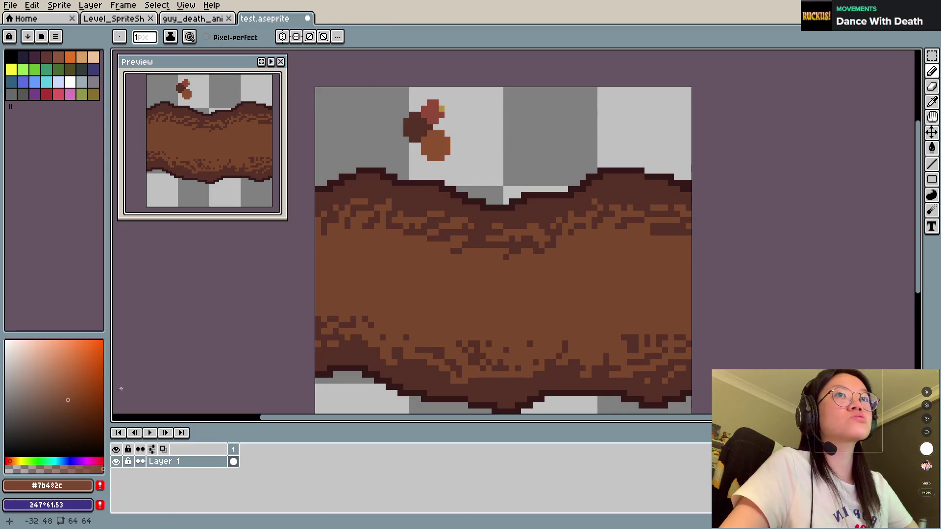
left_click(9, 461)
left_click(399, 236)
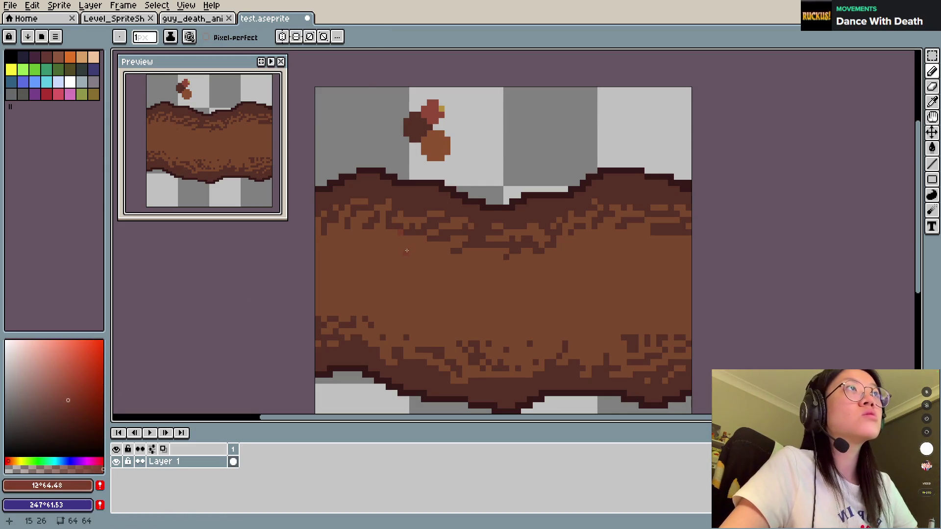
left_click(70, 396)
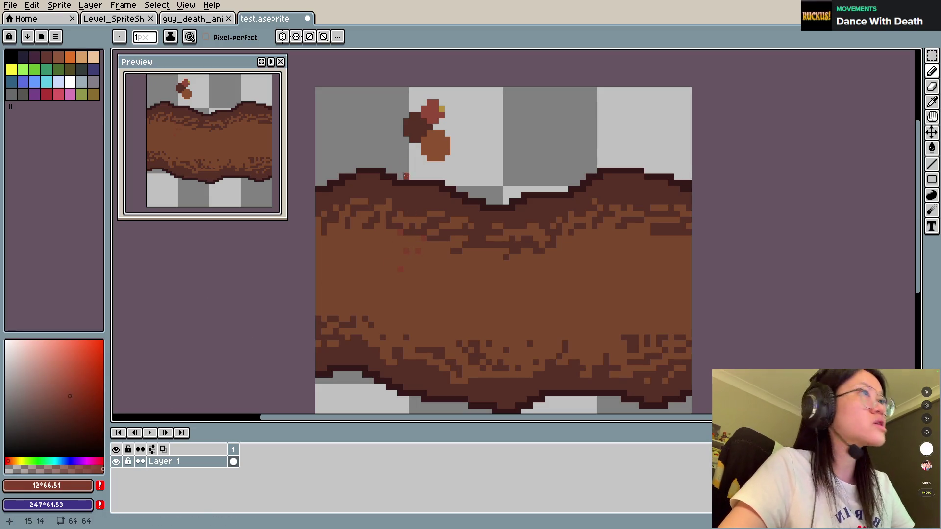
key("v")
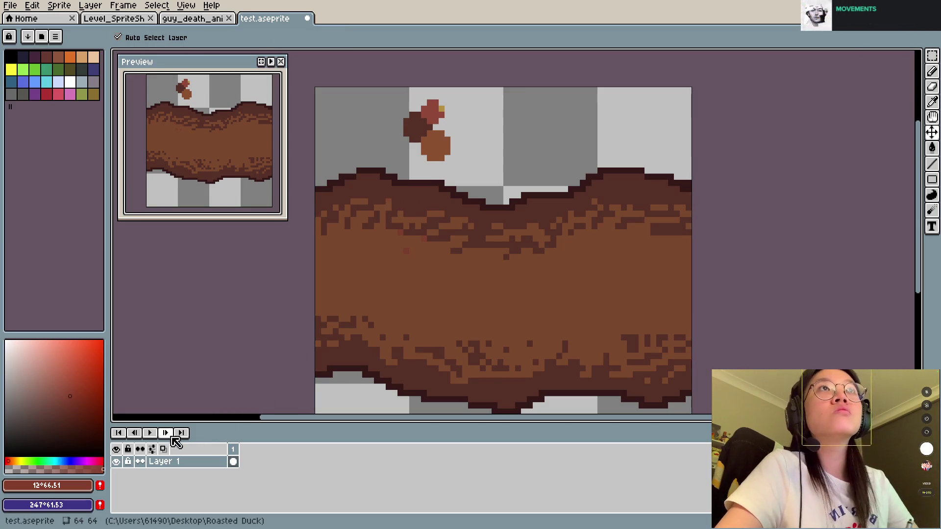
left_click(72, 392)
key("b")
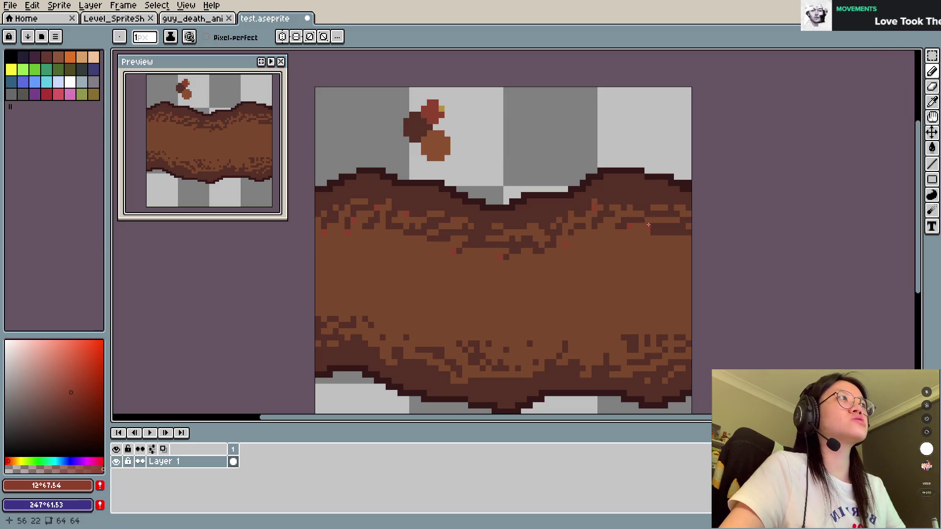
Undo the scattered red pixels and redraw reddish accents along the lower dirt band and edge.
key("ctrl+z")
key("ctrl+z")
key("ctrl+z")
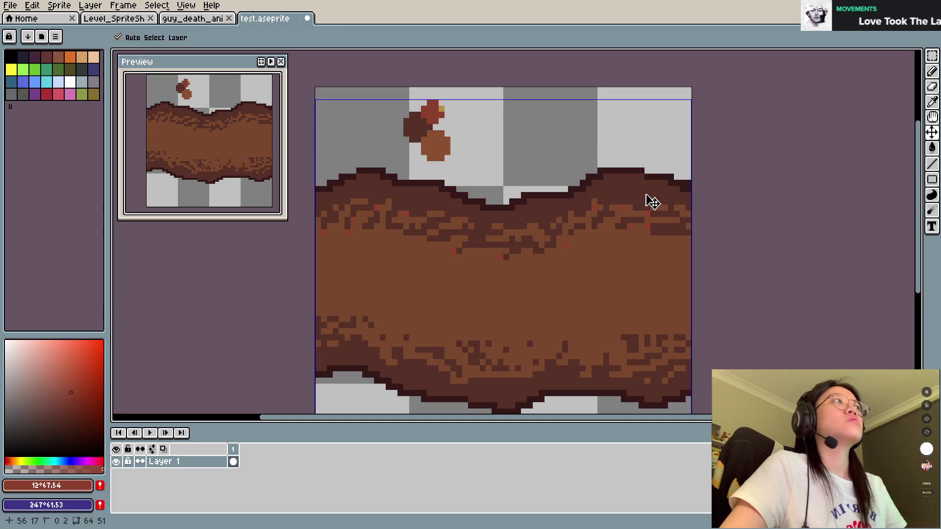
key("ctrl+z")
key("ctrl+z")
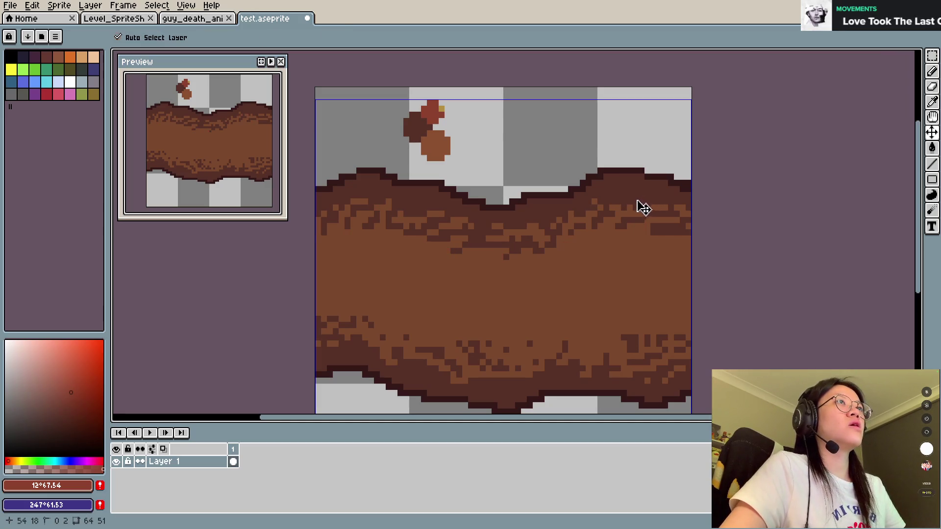
key("b")
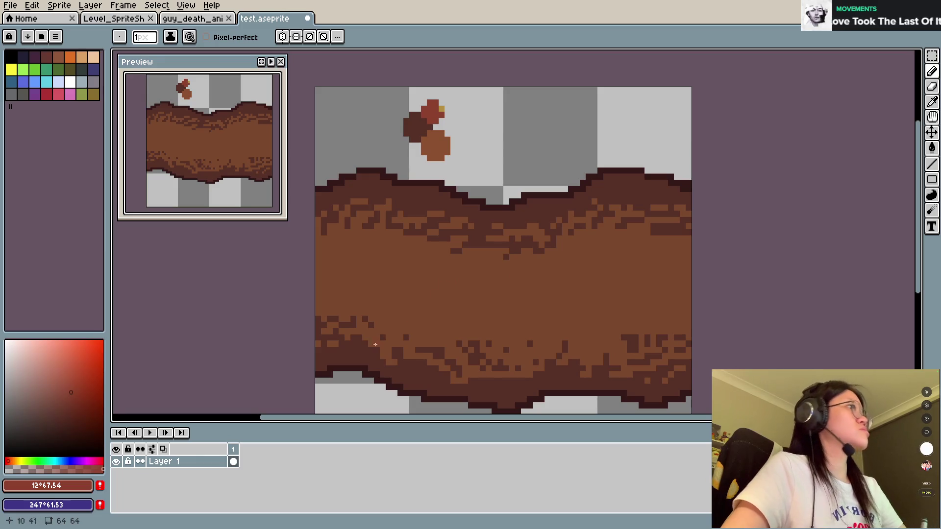
mouse_move(382, 349)
left_mouse_down()
mouse_move(393, 363)
mouse_move(333, 337)
left_mouse_up()
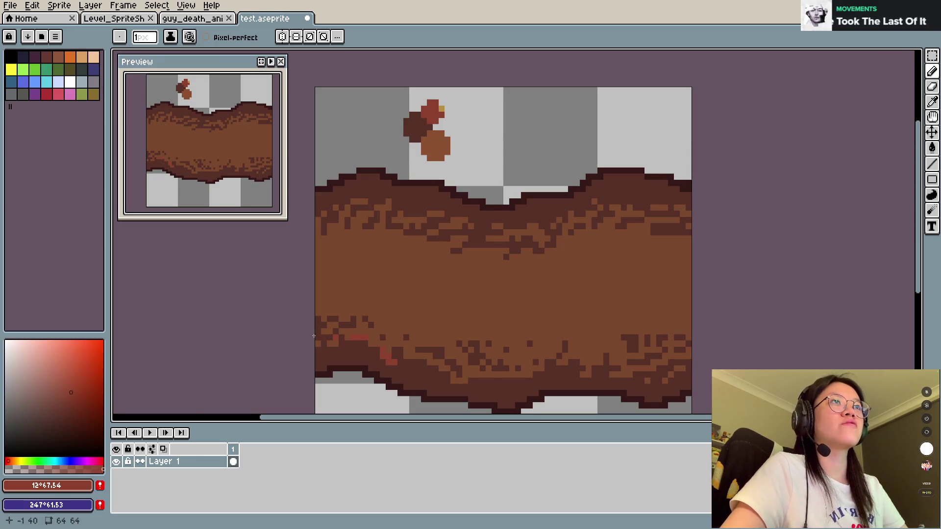
left_click(76, 388)
key("ctrl+z")
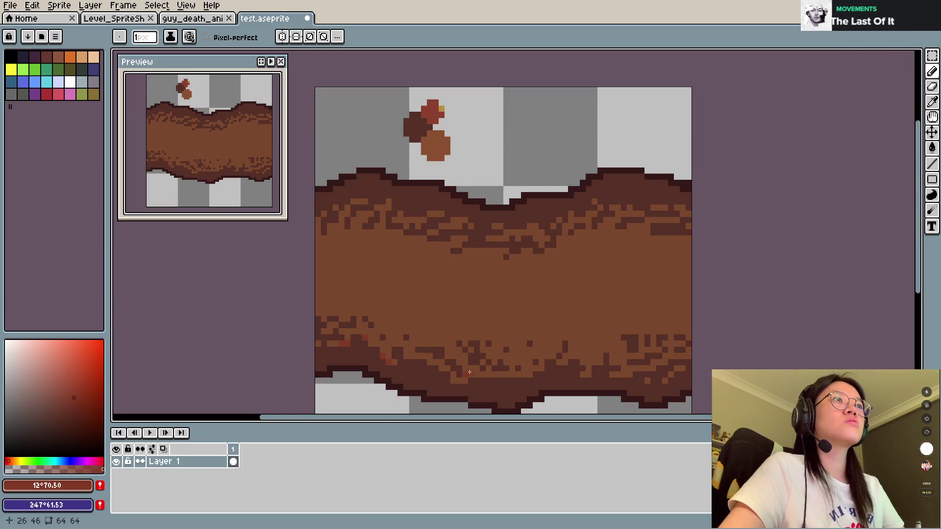
left_click_drag(642, 361, 695, 339)
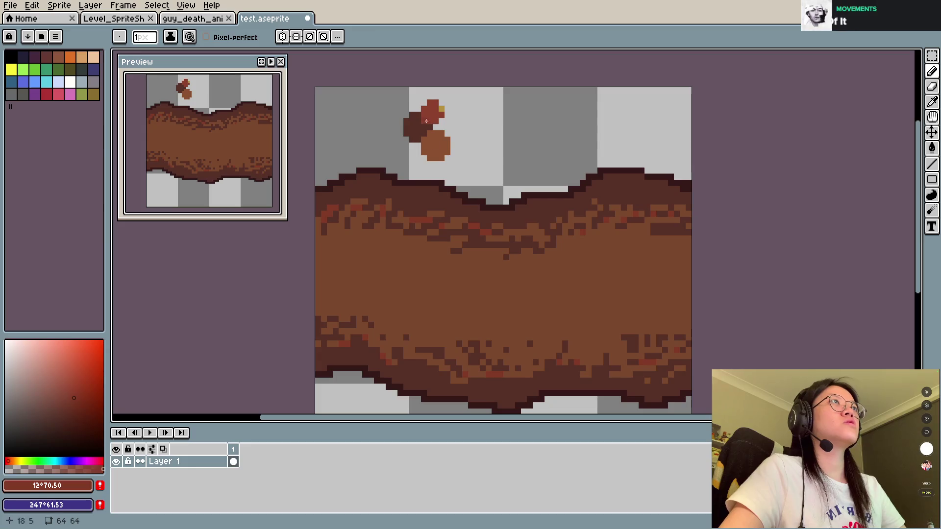
With a 1-pixel brush, dot lighter mid-brown #82512c specks into the dirt.
left_click(441, 108, "alt")
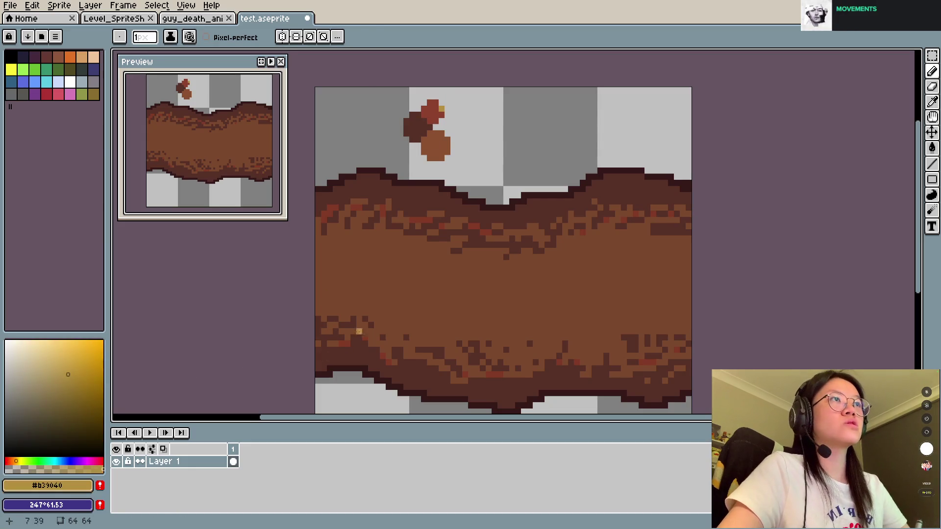
left_click(384, 275, "alt")
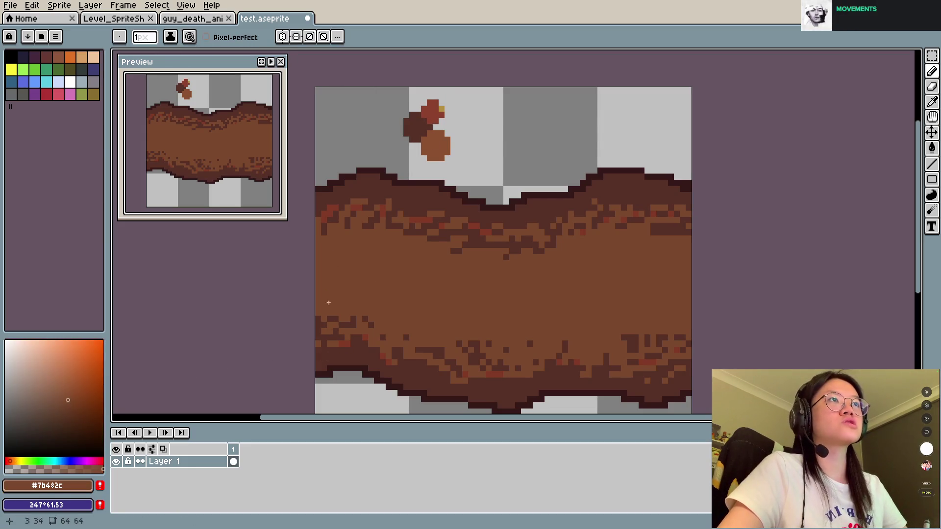
left_click(444, 106, "alt")
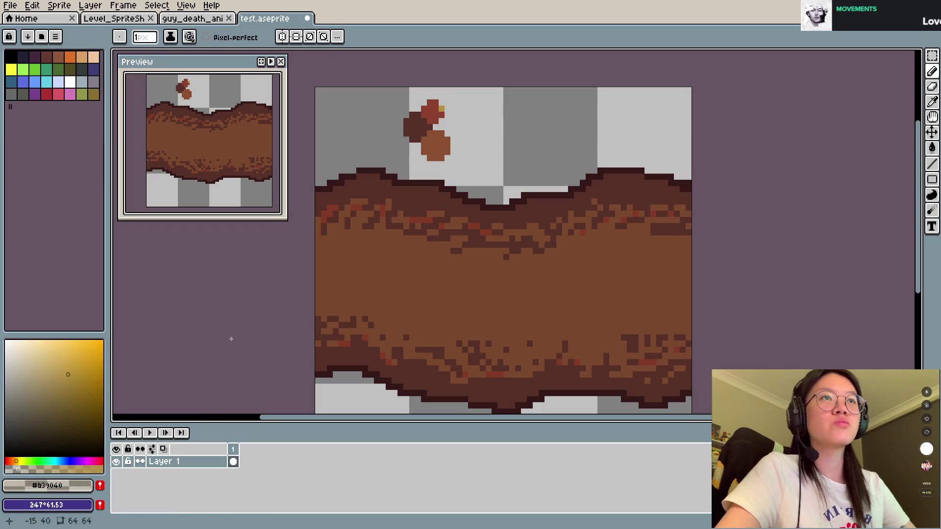
left_click(384, 273, "alt")
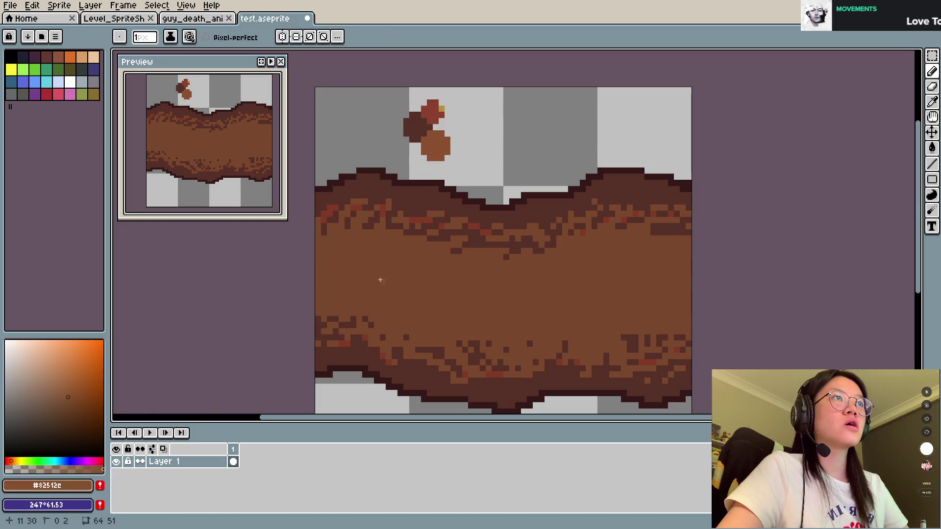
key("minus")
key("minus")
key("minus")
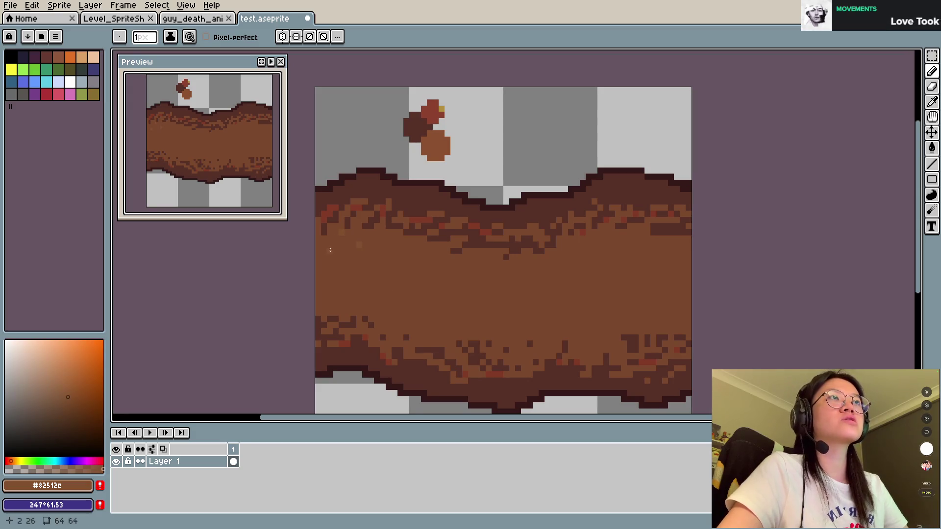
left_click(324, 263)
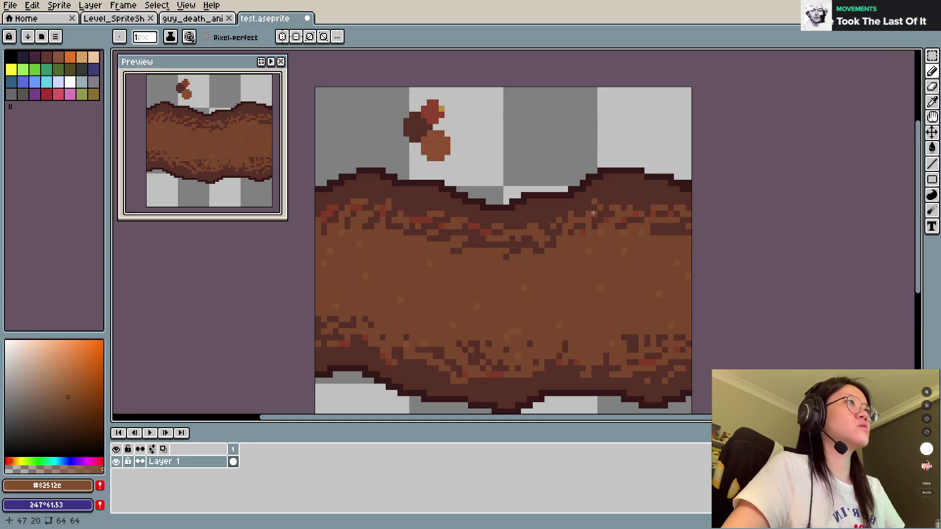
Paint a dark-brown #573027 and orange-brown #8b5131 test swatch in the sky.
left_click(508, 257, "alt")
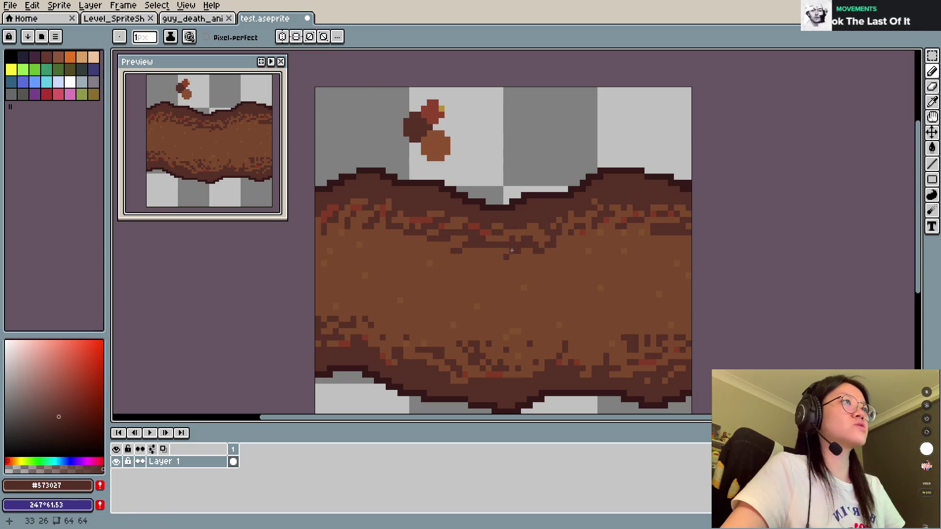
mouse_move(482, 121)
left_mouse_down()
mouse_move(527, 119)
mouse_move(534, 129)
mouse_move(527, 120)
mouse_move(504, 131)
mouse_move(513, 125)
left_mouse_up()
left_click(435, 146, "alt")
key("ctrl+z")
key("ctrl+z")
left_click(485, 126, "alt")
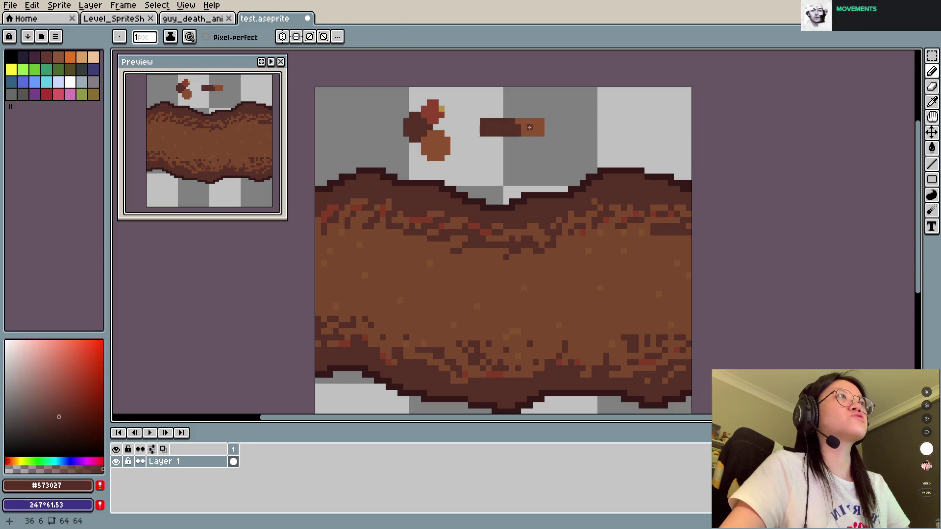
Erase the swatch's right column, adjust colour opacity, and sample the darker brown #70402b.
left_click(527, 126, "alt")
key("e")
left_click_drag(541, 119, 541, 136)
key("b")
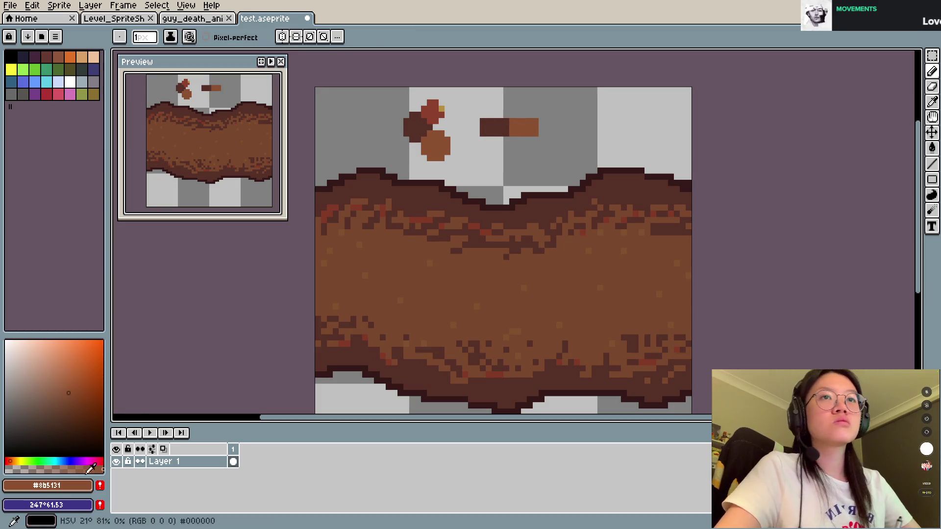
left_click(53, 469)
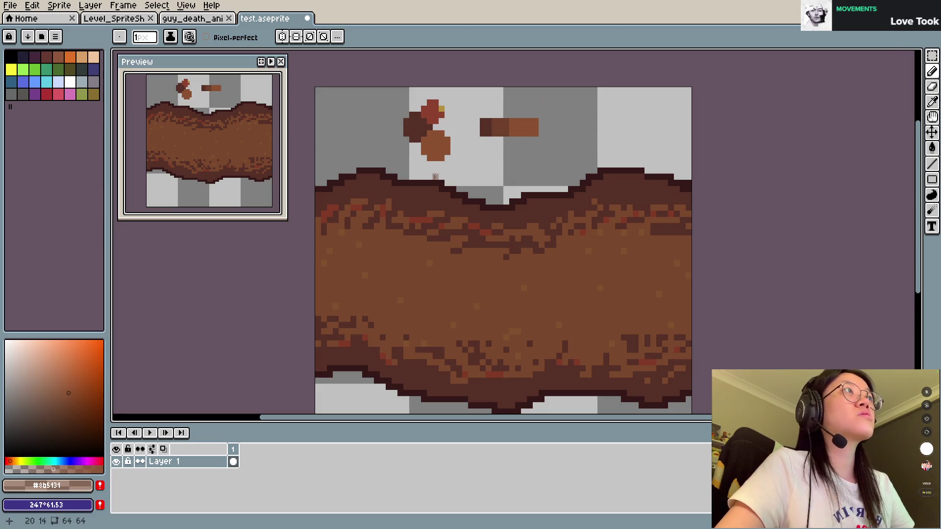
left_click(507, 123, "alt")
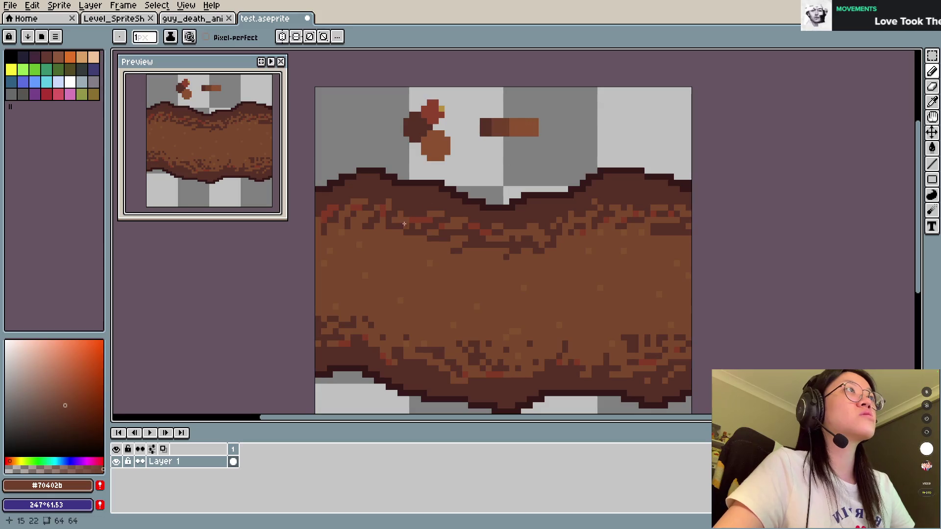
left_click(56, 469)
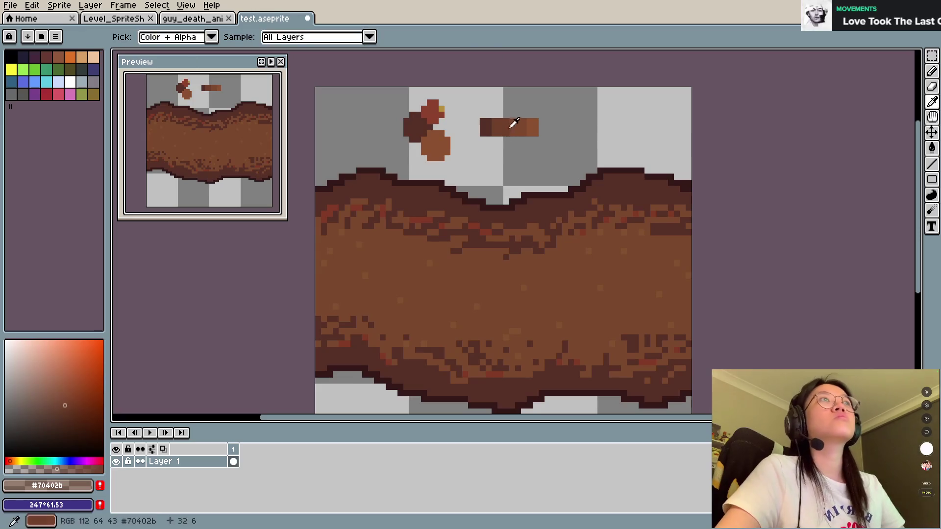
left_click(511, 126, "alt")
left_click(500, 122, "alt")
Paint smooth #70402b over the upper band at 6 pixels, then darken the top edge with #573027.
key("plus")
key("plus")
key("plus")
mouse_move(344, 237)
left_mouse_down()
mouse_move(345, 215)
mouse_move(431, 226)
mouse_move(538, 256)
mouse_move(632, 223)
mouse_move(581, 201)
mouse_move(554, 237)
left_mouse_up()
left_click(504, 201, "alt")
key("plus")
key("plus")
mouse_move(466, 217)
left_mouse_down()
mouse_move(531, 224)
mouse_move(522, 225)
mouse_move(607, 203)
mouse_move(695, 206)
left_mouse_up()
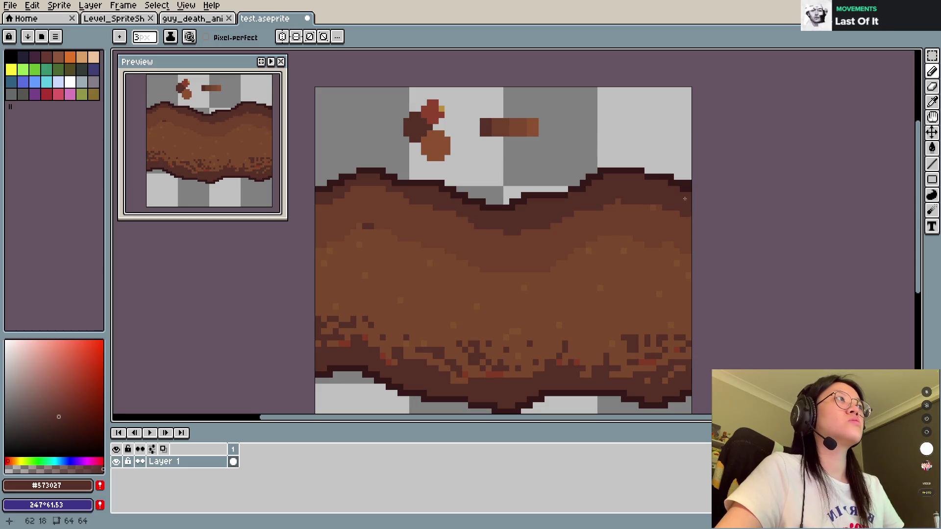
left_click(358, 227, "alt")
left_click(345, 196, "alt")
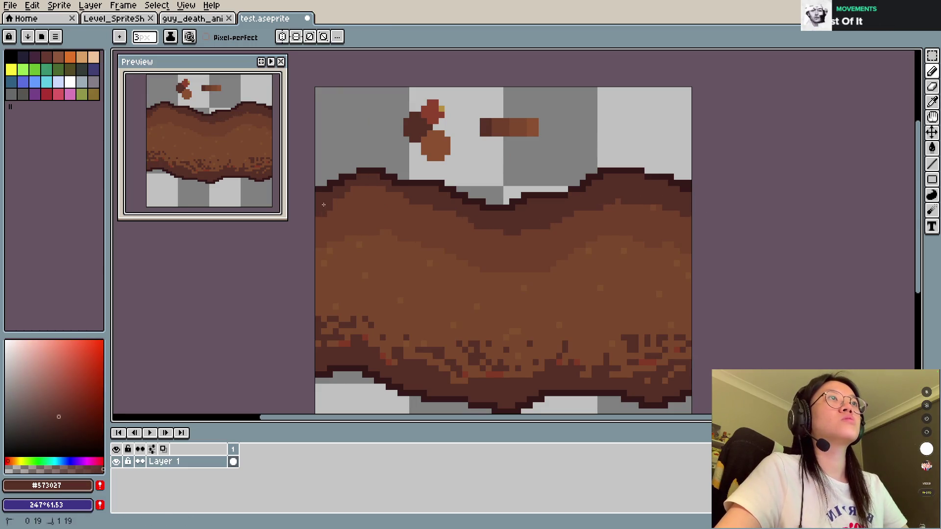
Rework the sky swatch into a dark-to-light brown ramp and dab #643829 onto the upper band.
left_click(529, 127, "alt")
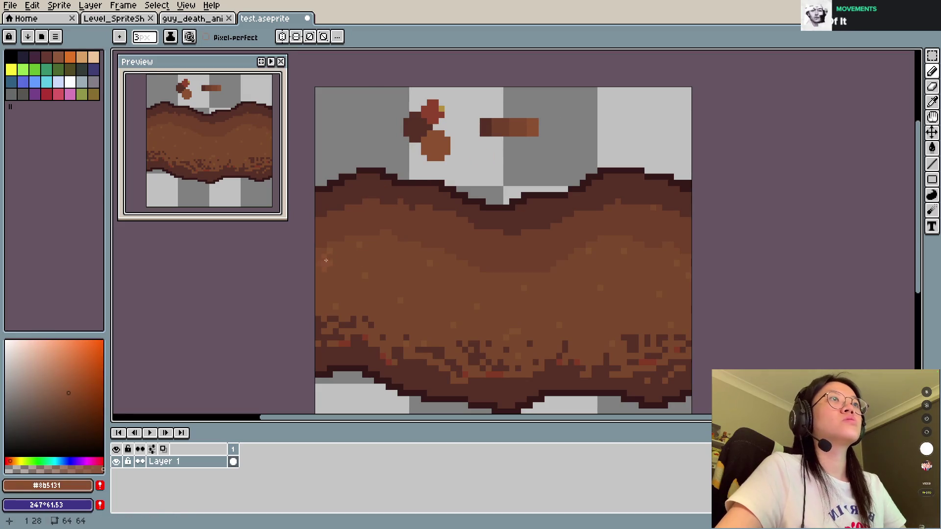
left_click(528, 122, "alt")
left_click(410, 275, "alt")
key("e")
left_click_drag(536, 121, 534, 138)
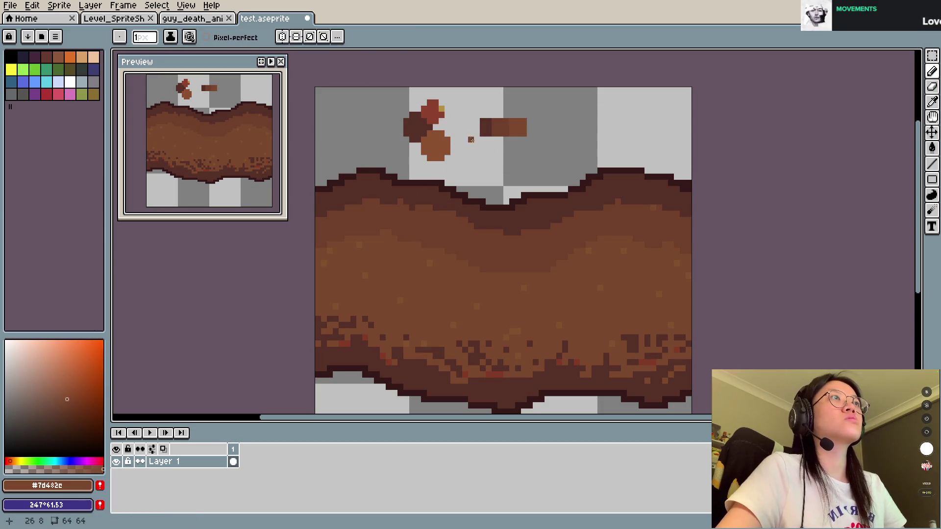
left_click(488, 127, "alt")
left_click_drag(476, 134, 476, 122)
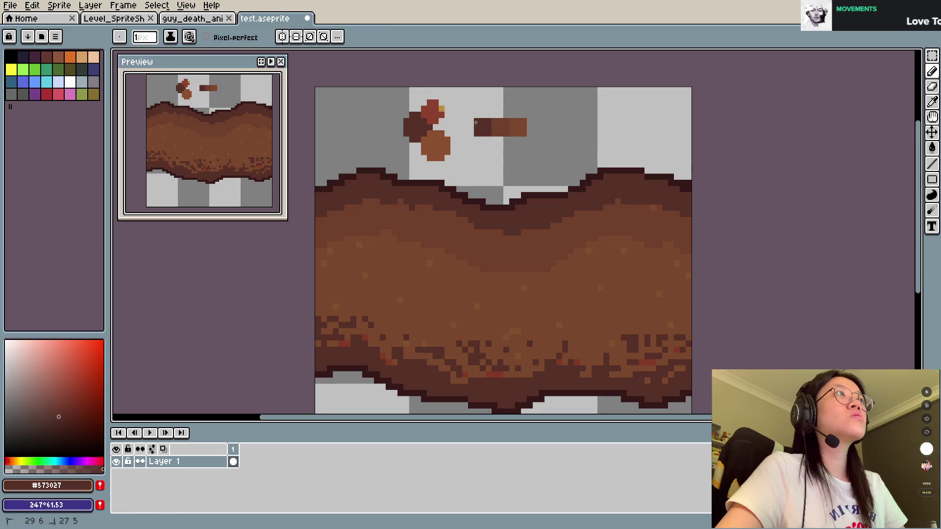
left_click(499, 128, "alt")
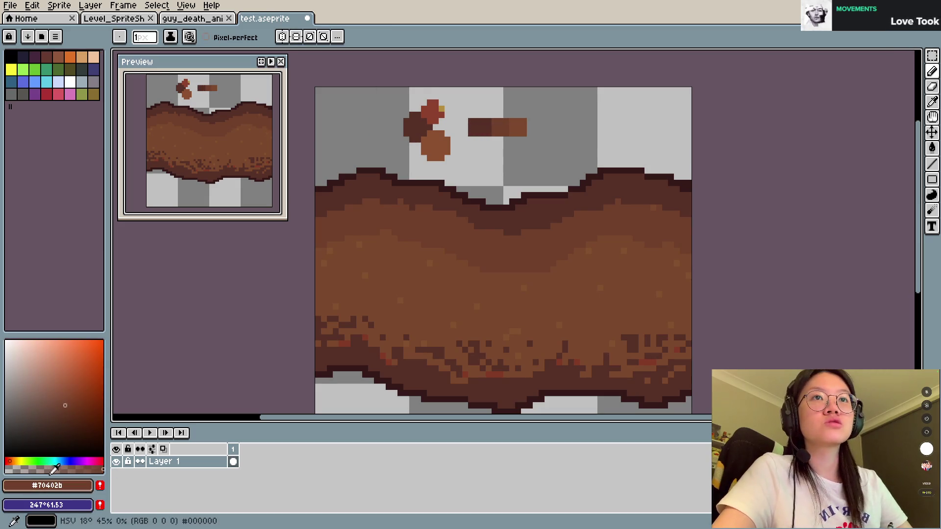
left_click(494, 121, "alt")
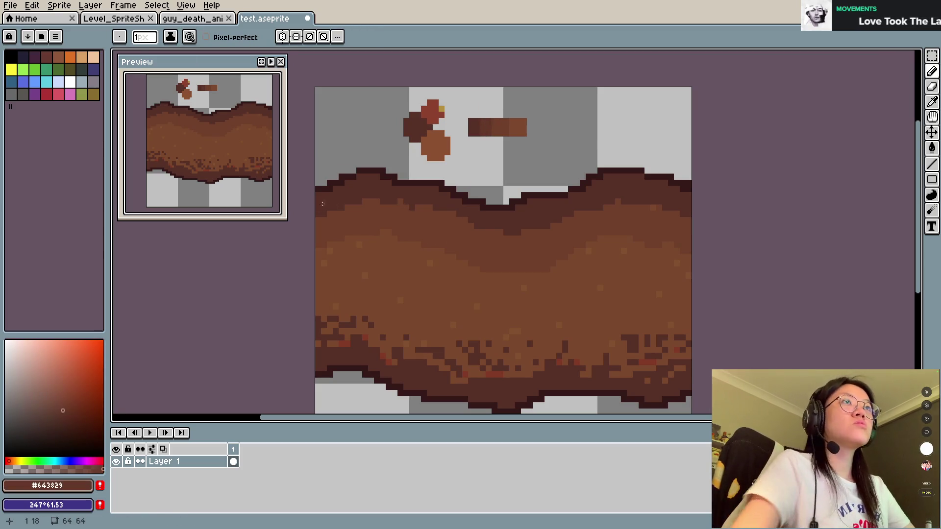
left_click_drag(324, 214, 327, 214)
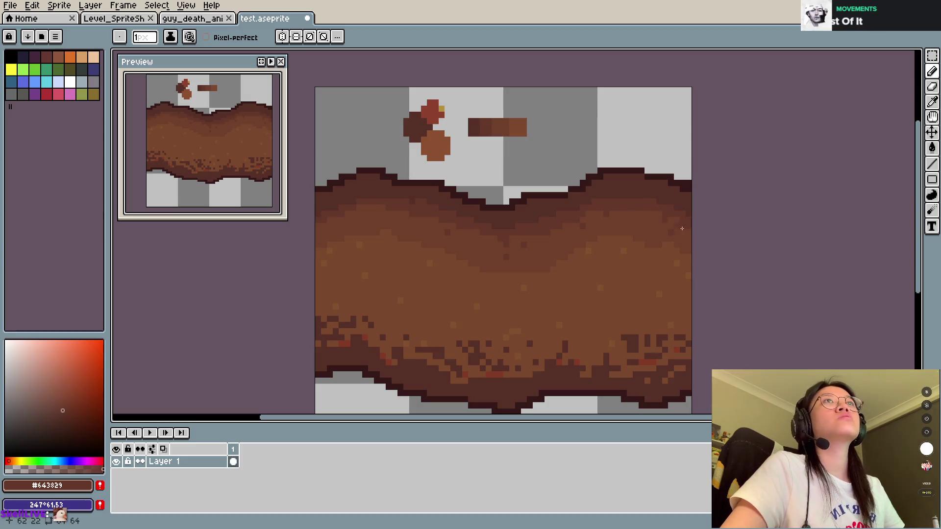
Mix a neutral grey and place grey stone pixels at three spots in the dirt.
left_click(441, 235, "alt")
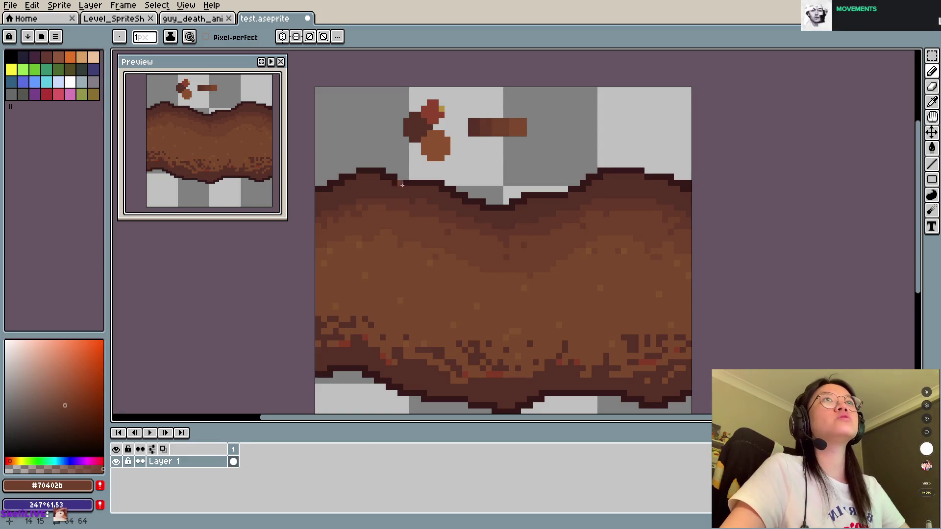
left_click(401, 269, "alt")
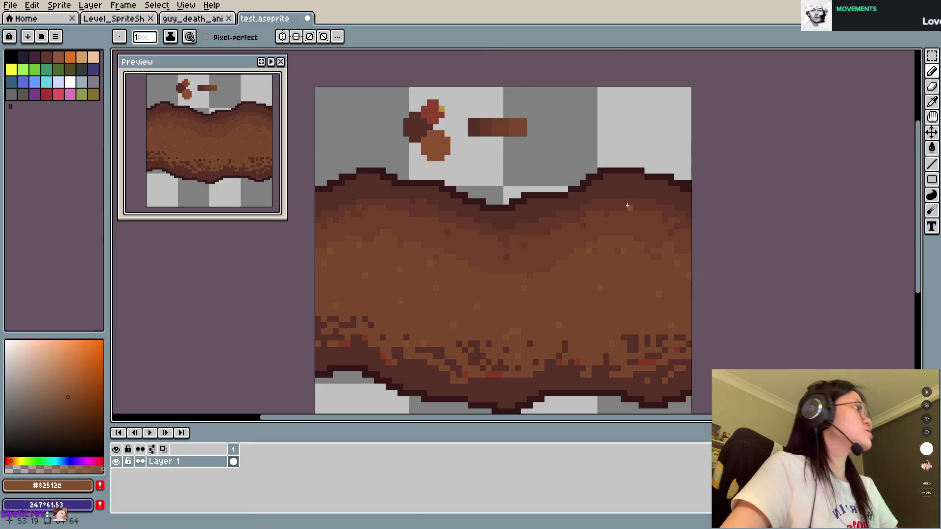
left_click(10, 407)
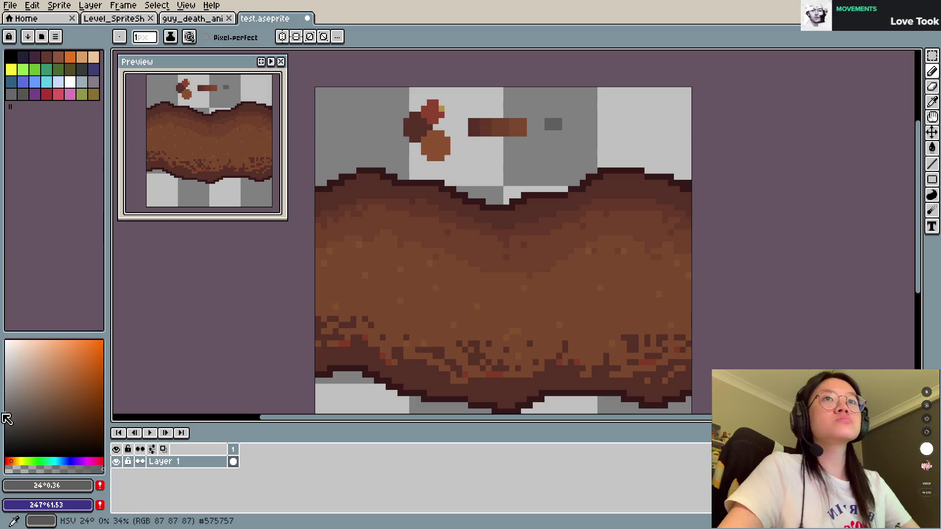
left_click(5, 403)
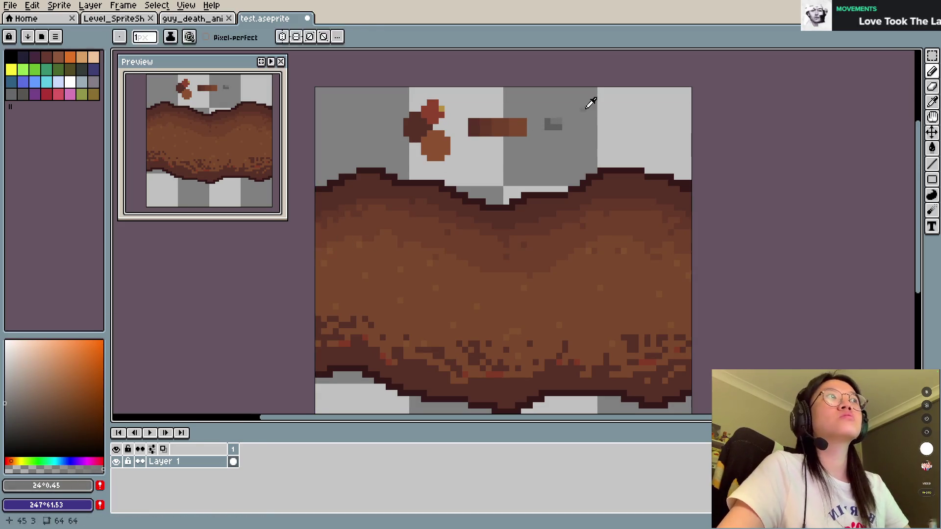
left_click(553, 123, "alt")
left_click(353, 282)
left_click(400, 220)
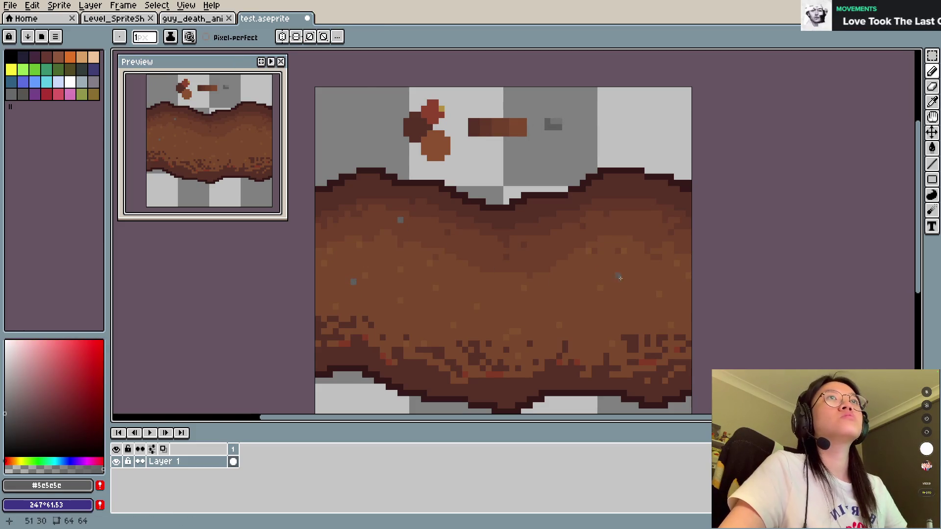
left_click(624, 288)
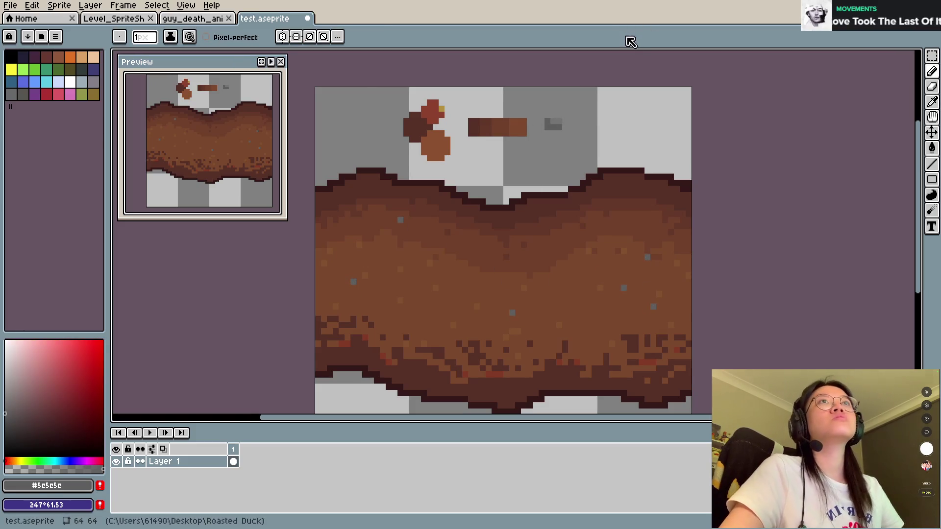
Clear the tile's bottom half, undo the deletion, and save the tile.
key("m")
mouse_move(297, 275)
left_mouse_down()
mouse_move(359, 325)
mouse_move(706, 422)
left_mouse_up()
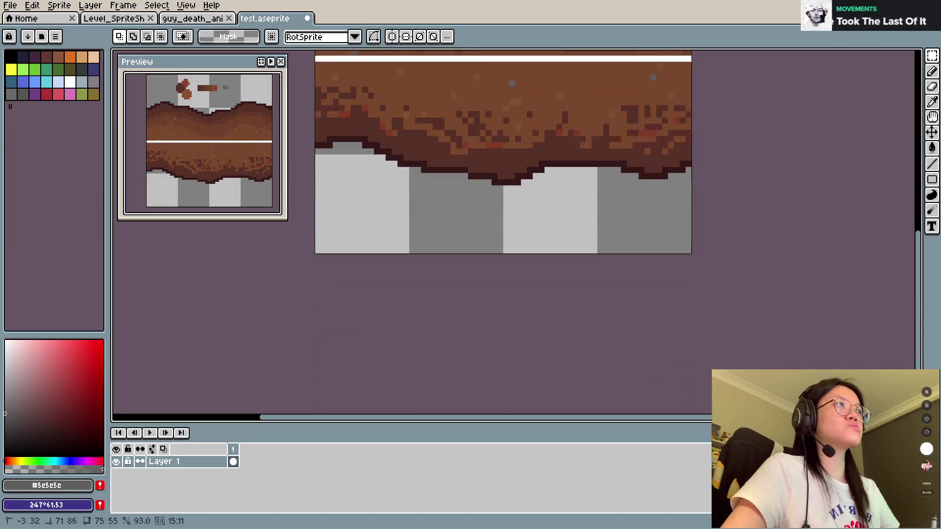
scroll(758, 229, "up", 1)
left_click_drag(759, 229, 761, 264)
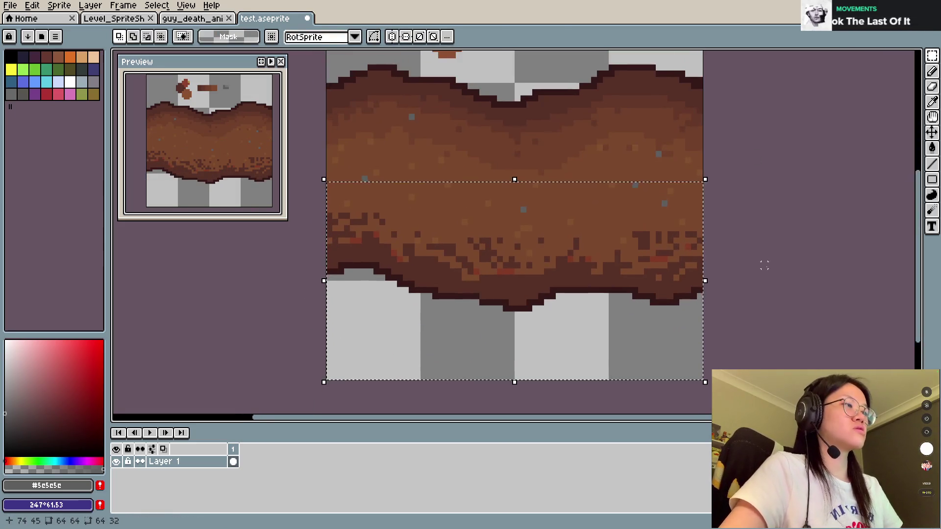
key("Delete")
key("ctrl+d")
key("ctrl+z")
key("ctrl+z")
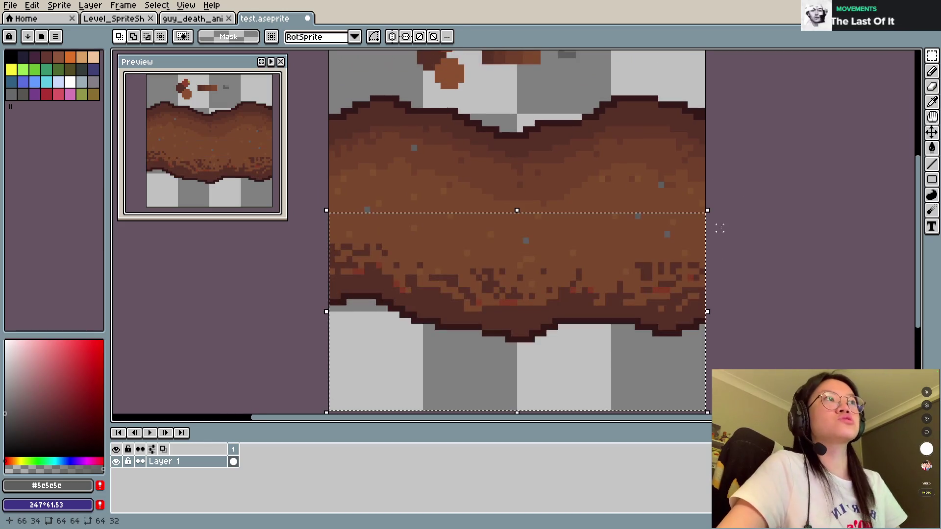
key("ctrl+d")
key("ctrl+s")
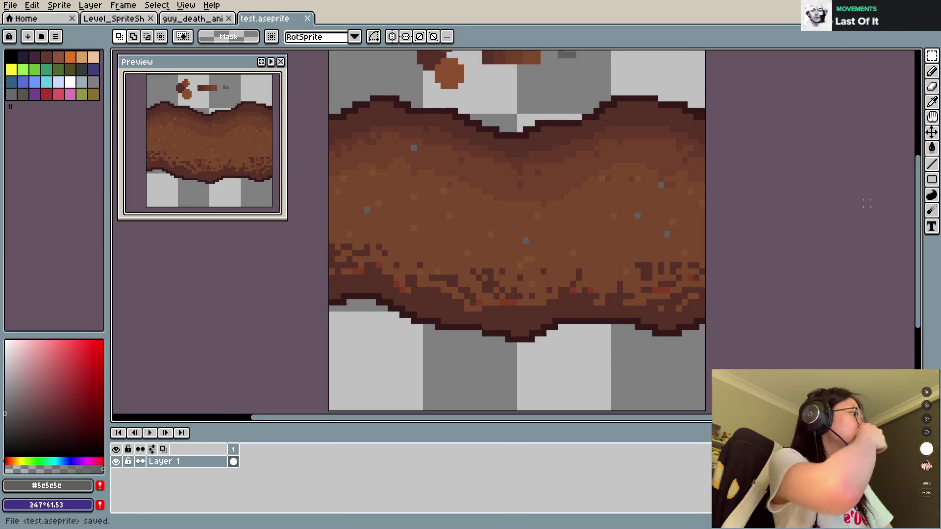
Move the dirt band lower on the tile and delete the small sketches above it.
scroll(557, 174, "down", 1)
scroll(557, 182, "up", 1)
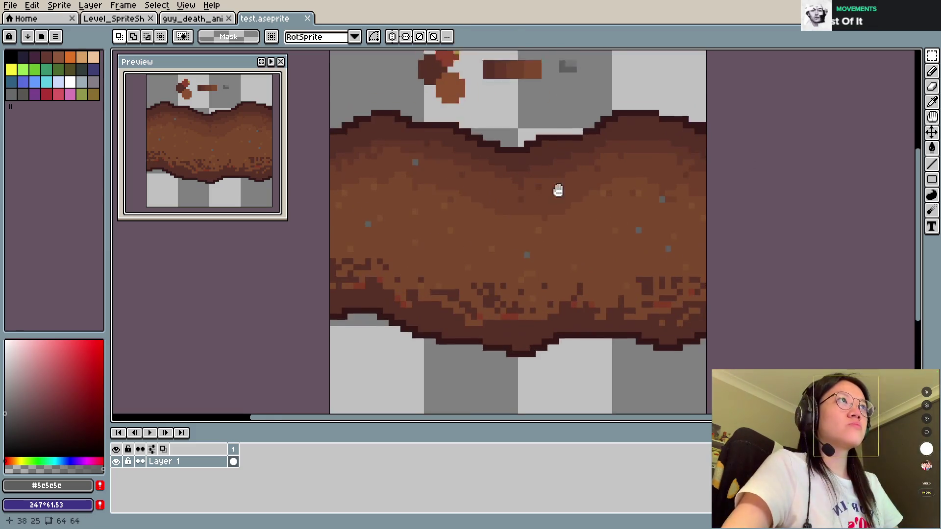
scroll(557, 181, "up", 3)
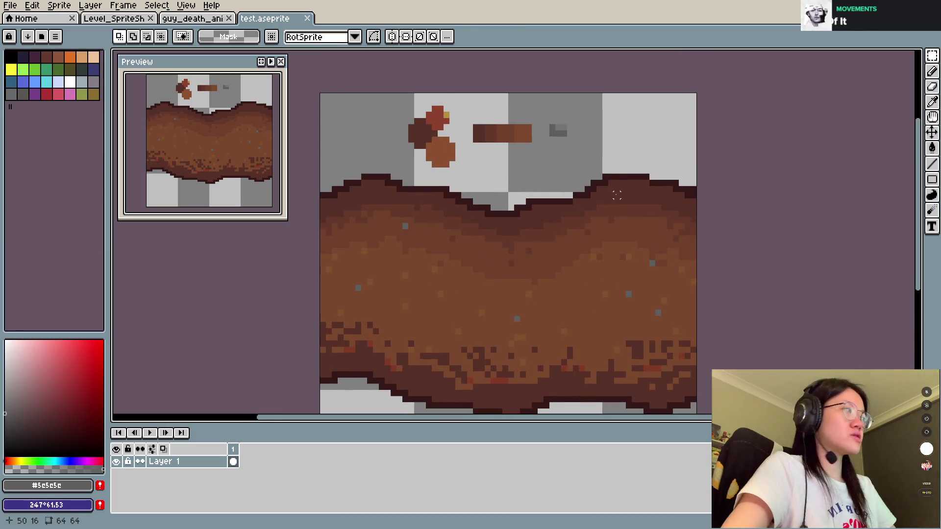
left_click_drag(615, 195, 575, 175)
scroll(575, 192, "down", 1)
scroll(581, 193, "up", 1)
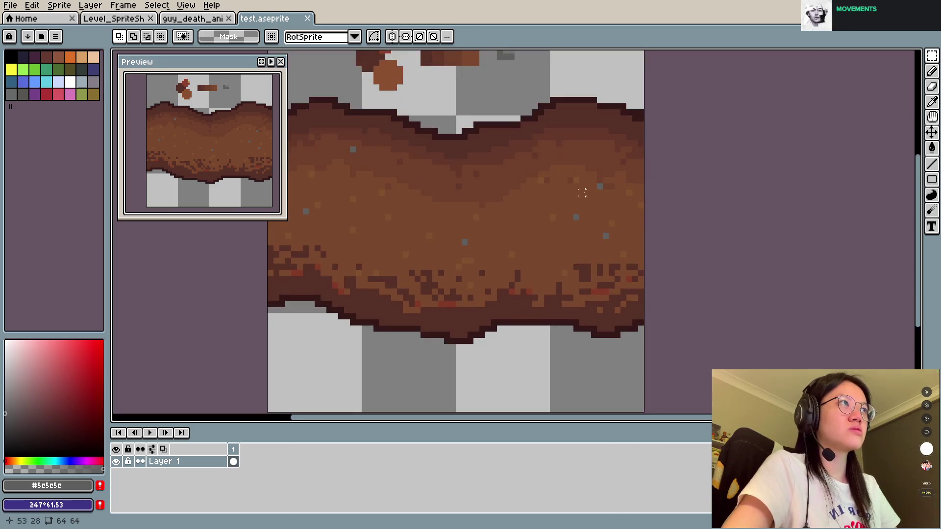
scroll(511, 231, "down", 1)
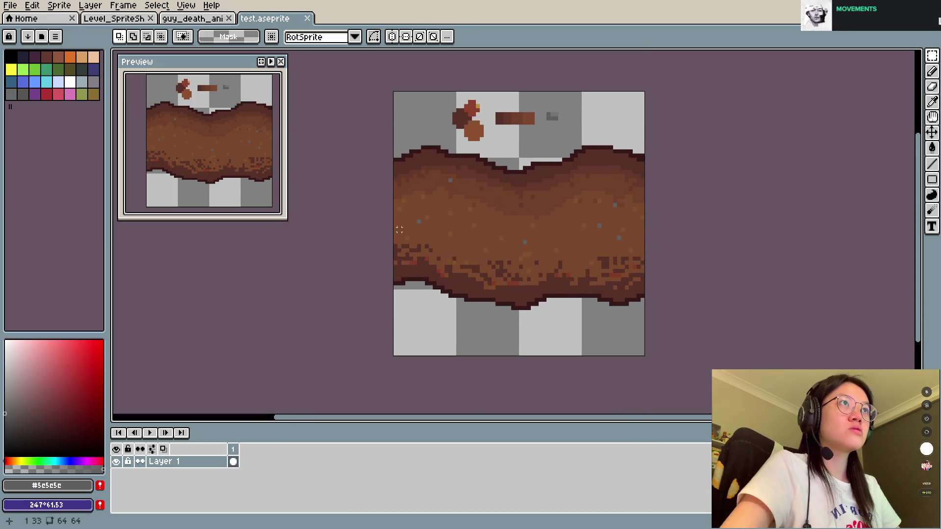
left_click_drag(391, 147, 700, 346)
left_click_drag(606, 253, 608, 294)
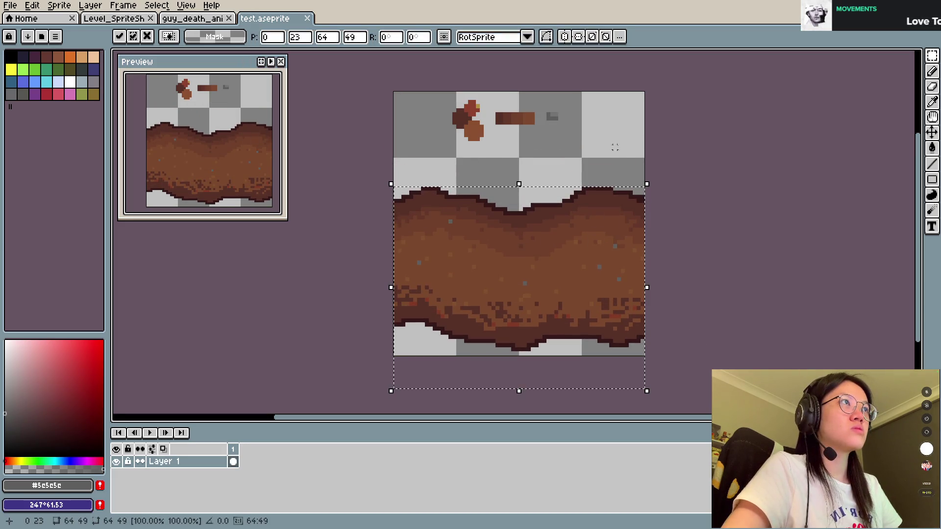
left_click(438, 176)
left_click_drag(431, 98, 575, 160)
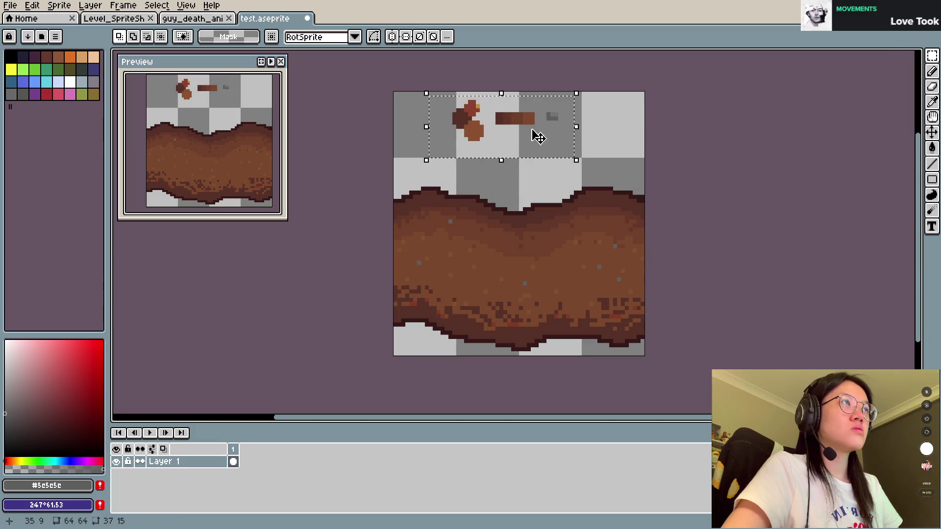
key("Delete")
Duplicate the band's wavy top upward to fill the tile's top.
mouse_move(392, 169)
left_mouse_down()
mouse_move(613, 272)
mouse_move(650, 267)
left_mouse_up()
left_click_drag(588, 241, 586, 157)
key("Return")
scroll(539, 167, "up", 5)
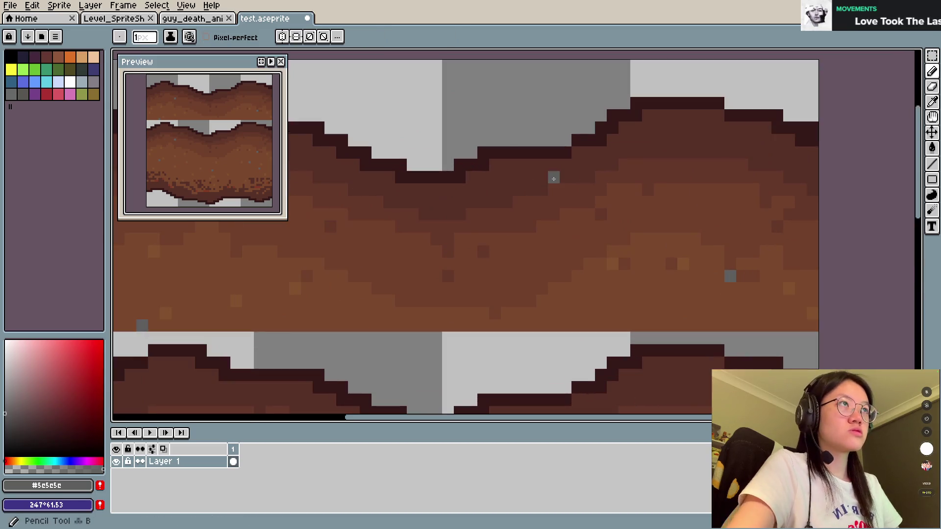
Sample the dirt's dark brown and patch the grey gap at the band seam.
key("i")
left_click(449, 189, "alt")
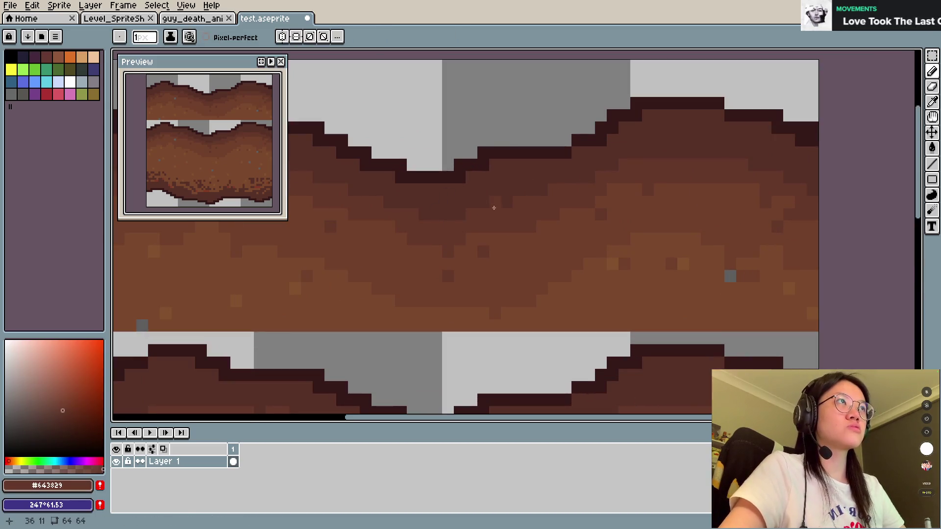
left_click_drag(503, 146, 539, 246)
left_click(437, 181)
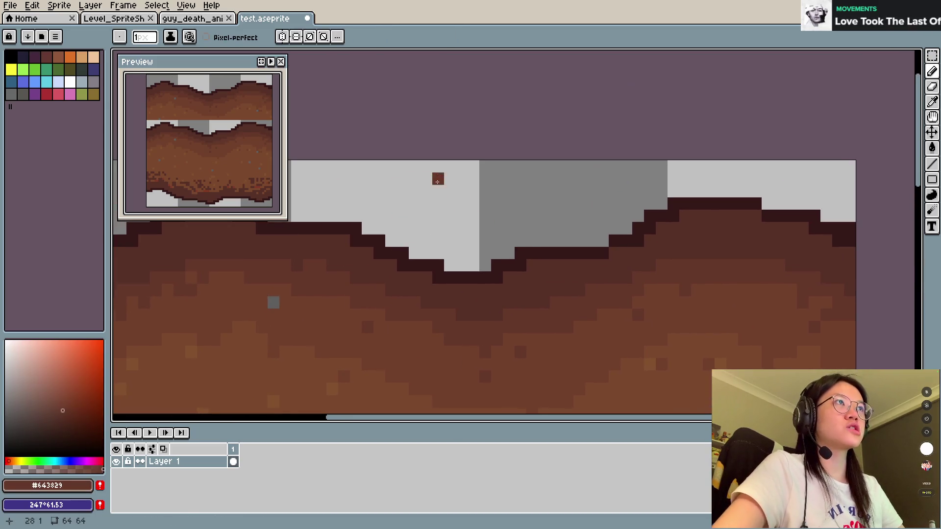
Draw an orange-red rectangle over the tile's right side and fill it.
left_click(78, 378)
key("space")
mouse_move(422, 322)
left_mouse_down()
mouse_move(565, 199)
mouse_move(525, 244)
mouse_move(423, 215)
left_mouse_up()
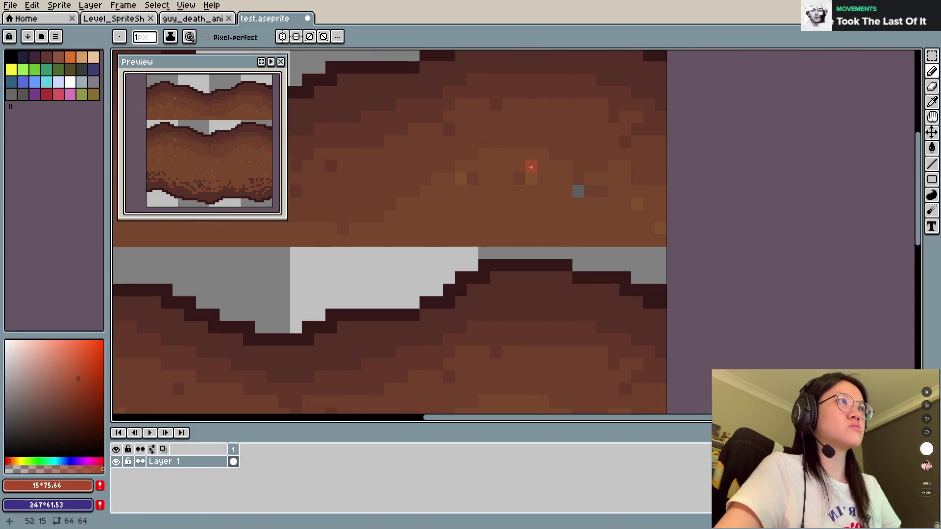
left_click_drag(531, 155, 531, 352)
left_click(542, 154)
left_click_drag(643, 156, 637, 352)
left_click_drag(549, 351, 600, 351)
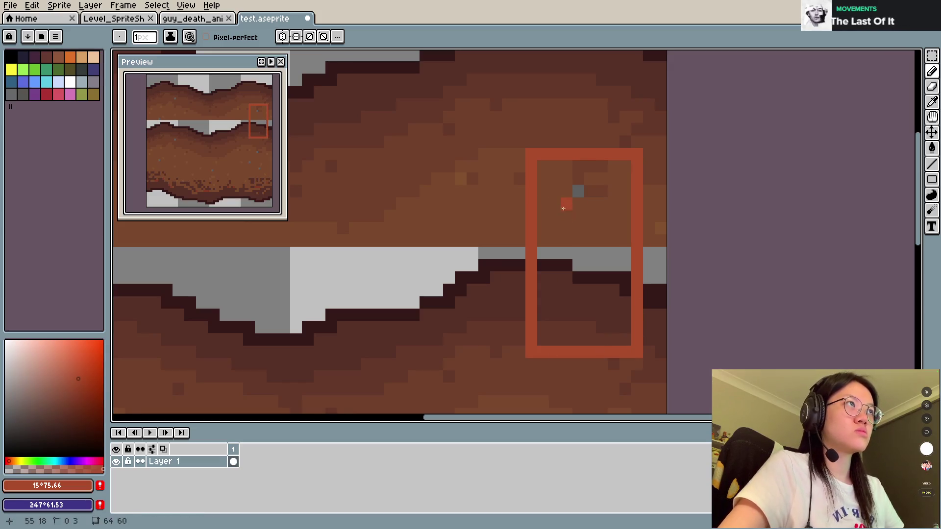
scroll(568, 221, "up", 6)
scroll(582, 242, "down", 5)
left_click(557, 185)
mouse_move(556, 185)
left_mouse_down()
mouse_move(549, 338)
mouse_move(620, 264)
mouse_move(573, 173)
mouse_move(587, 335)
mouse_move(596, 191)
left_mouse_up()
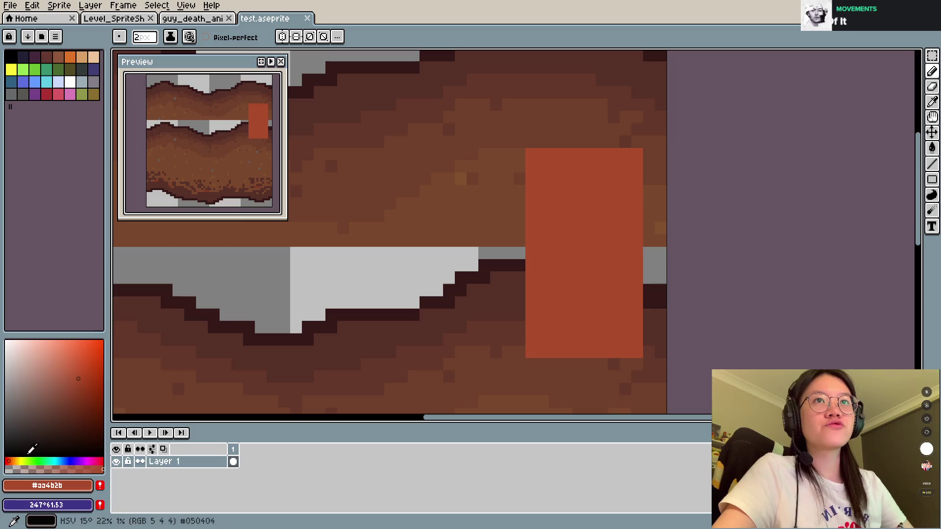
Mix a deep dark red and paint the rectangle's lower part with it.
left_click(21, 462)
left_click(55, 359)
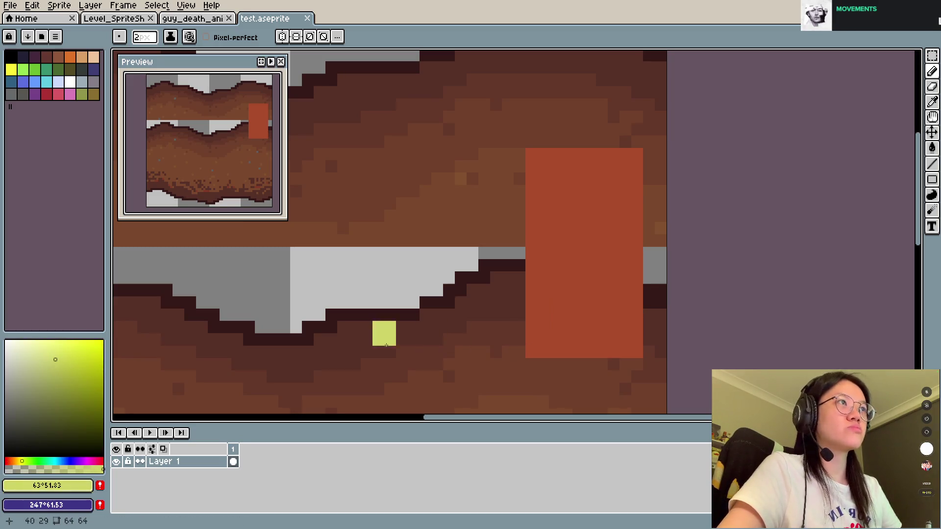
left_click(6, 461)
left_click(67, 378)
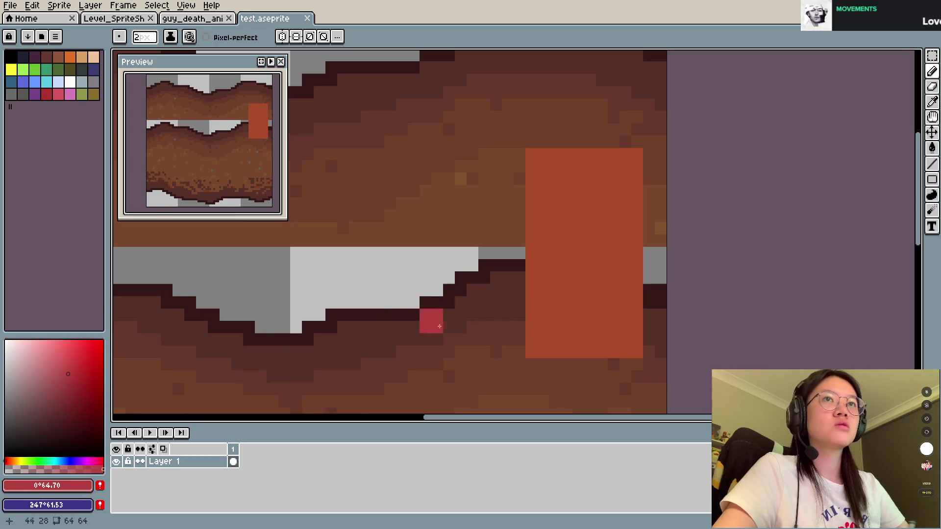
left_click(89, 392)
left_click(166, 377)
mouse_move(547, 307)
left_mouse_down()
mouse_move(558, 345)
mouse_move(561, 308)
mouse_move(626, 348)
mouse_move(632, 291)
mouse_move(631, 338)
mouse_move(540, 324)
mouse_move(540, 351)
mouse_move(608, 339)
mouse_move(636, 351)
left_mouse_up()
Undo the dark-red fill, sample the block's dark red, and start a red band above it.
key("ctrl+z")
key("alt")
left_click(599, 297, "alt")
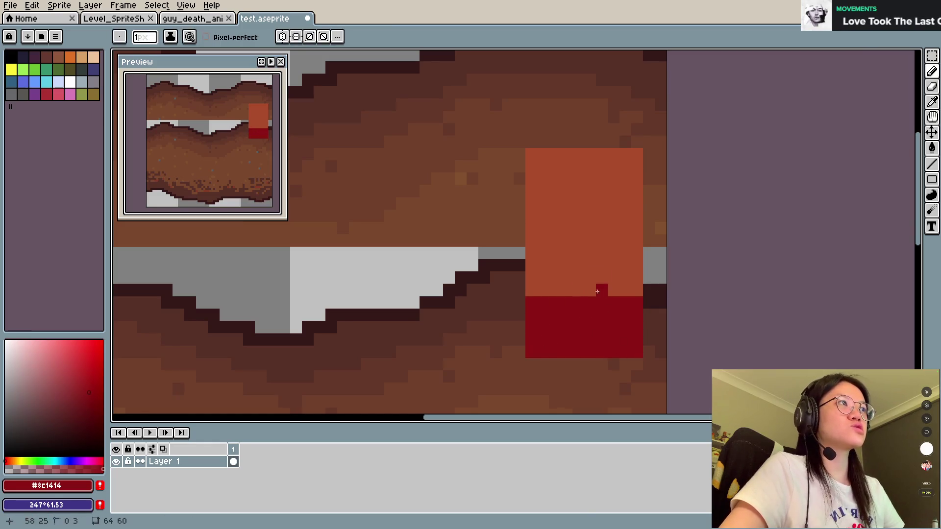
mouse_move(531, 291)
left_mouse_down()
mouse_move(528, 242)
mouse_move(554, 292)
mouse_move(578, 284)
mouse_move(579, 229)
mouse_move(589, 291)
mouse_move(612, 227)
mouse_move(633, 233)
left_mouse_up()
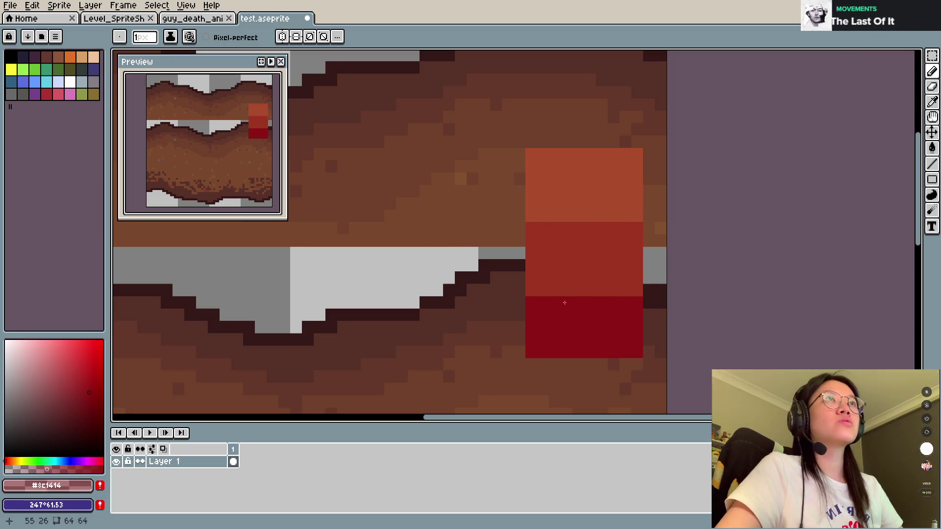
Extend the block's dark-red section one row lower.
left_click(550, 332, "alt")
left_click(526, 364)
left_click_drag(527, 364, 636, 361)
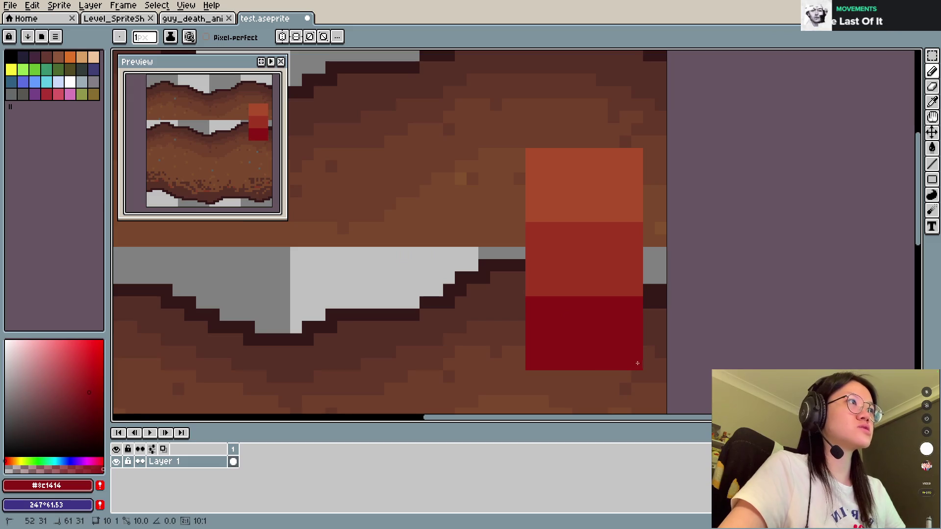
Checker-dither the middle red into the top of the dark-red section.
left_click(578, 279, "alt")
left_click(547, 297)
left_click(555, 314)
left_click(567, 303)
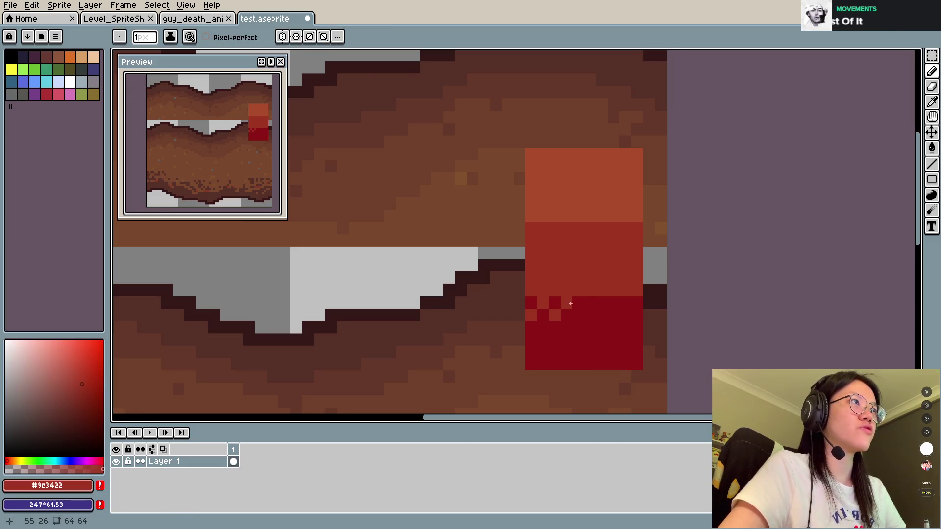
left_click(625, 315)
left_click(637, 303)
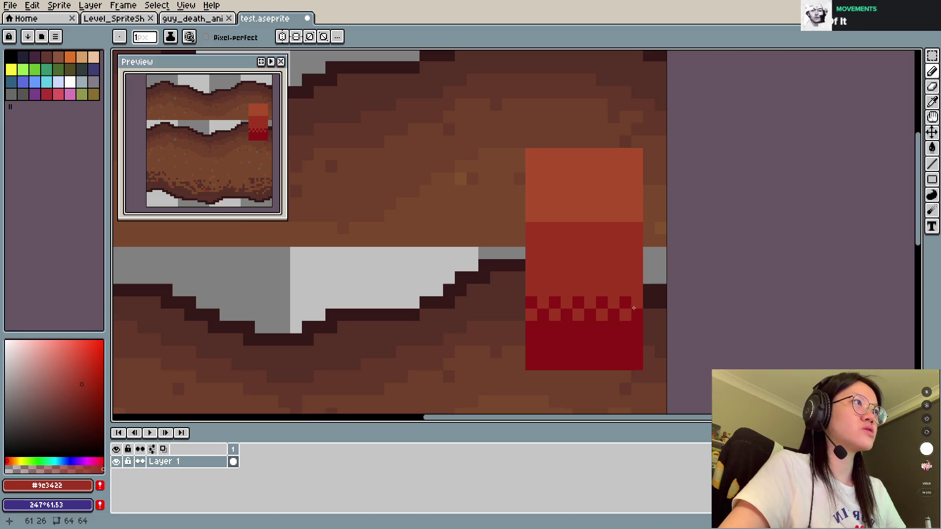
left_click(614, 326)
left_click(590, 326)
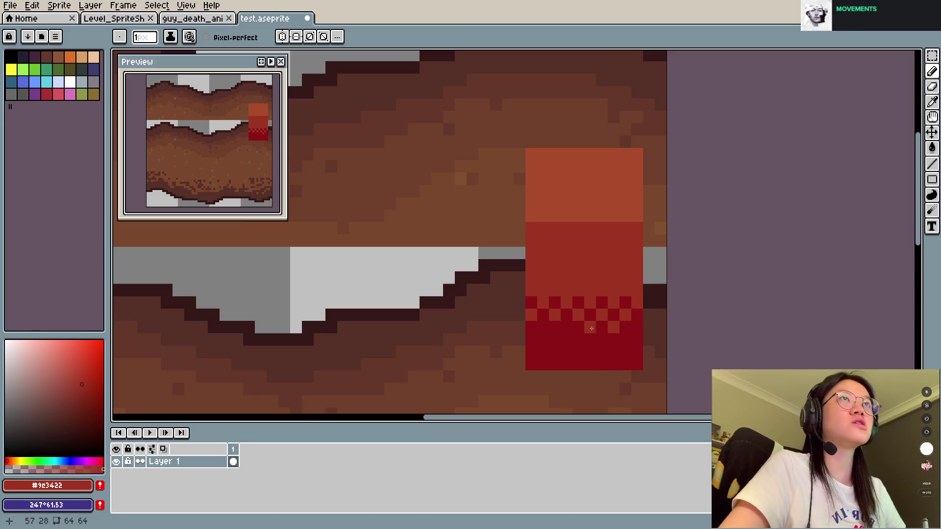
key("ctrl+z")
left_click(567, 327)
left_click(544, 326)
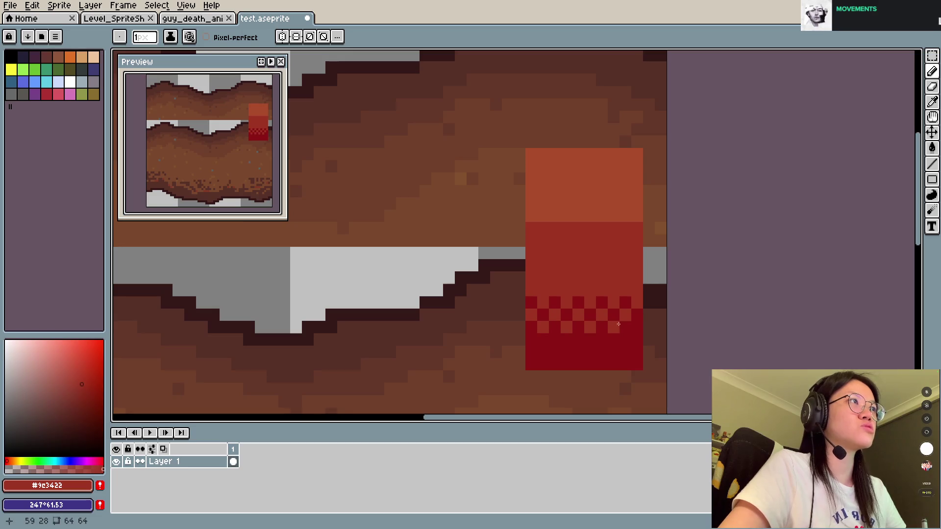
Dither orange into the red band's top and red into the orange block's bottom.
key("alt")
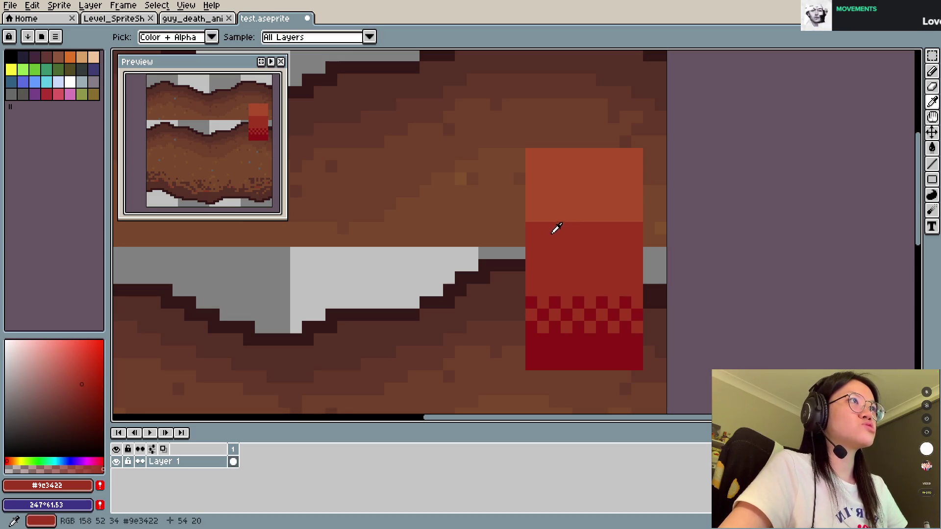
left_click(538, 219)
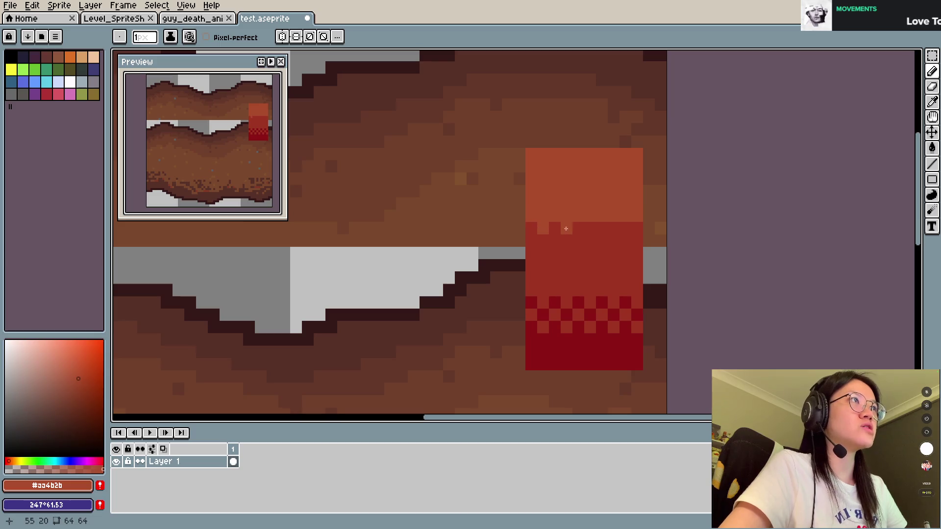
left_click(614, 229)
left_click(636, 229)
left_click(631, 224, "alt")
left_click(635, 217)
left_click(601, 203)
left_click(590, 216)
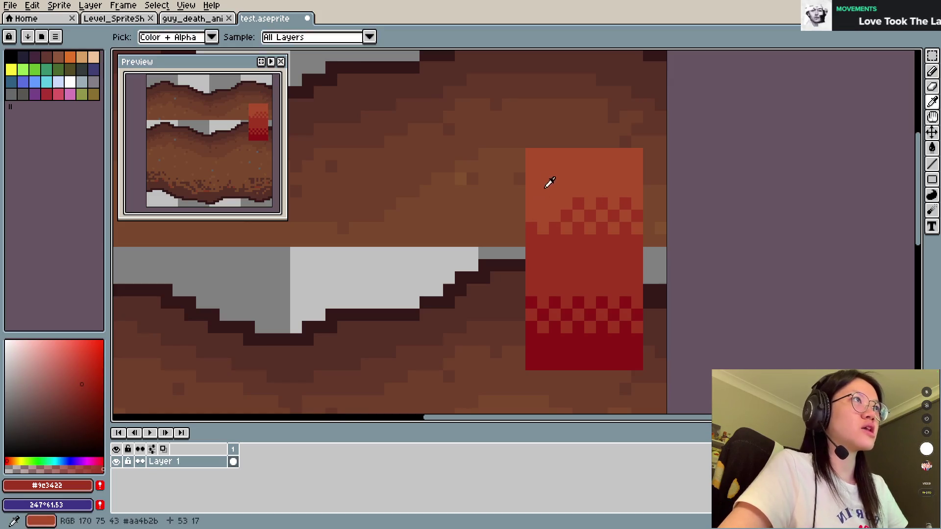
Sample the block's reds and remove a stray dark-red pixel beside it.
left_click(545, 187, "alt")
left_click(532, 302, "alt")
left_click(490, 346)
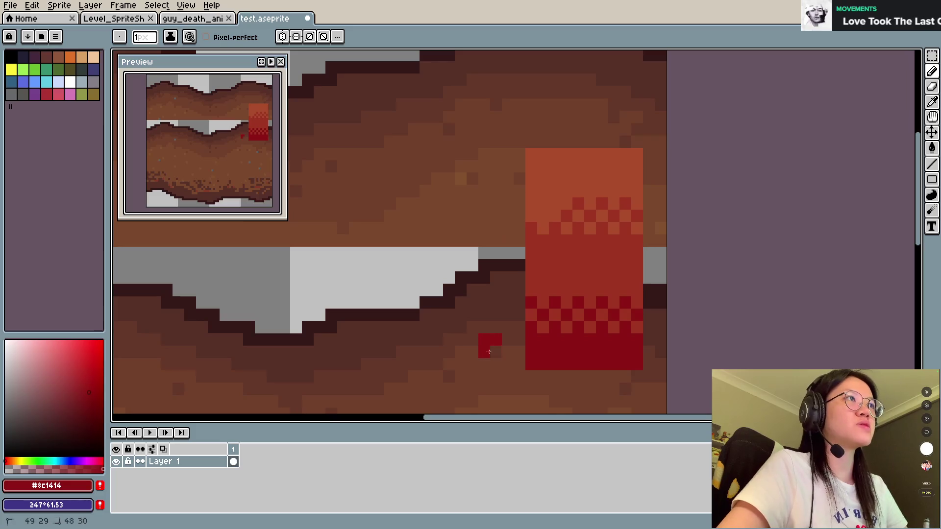
left_click(530, 168, "alt")
key("ctrl+z")
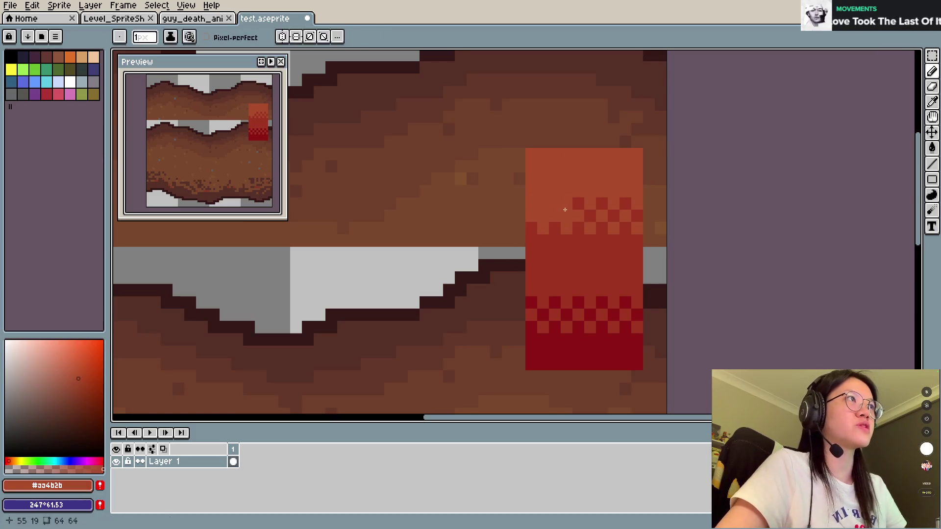
left_click(559, 210, "alt")
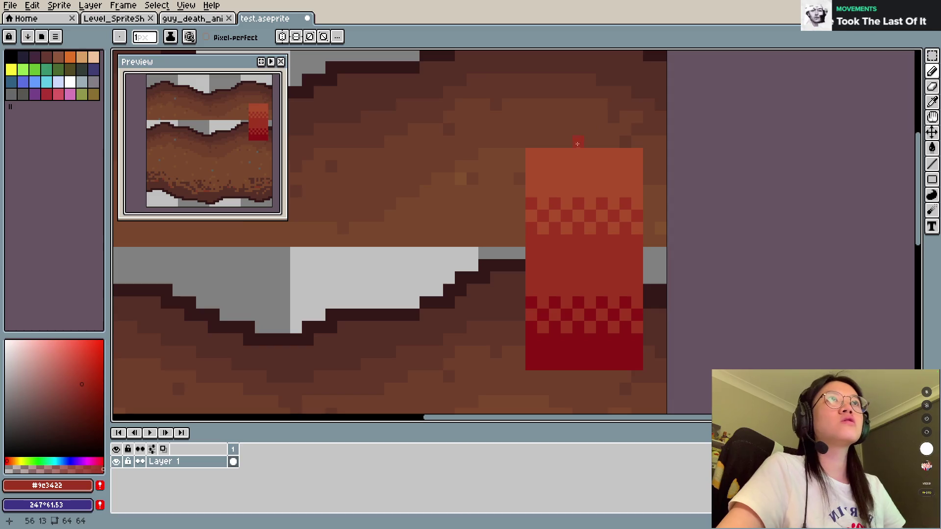
left_click(572, 280, "alt")
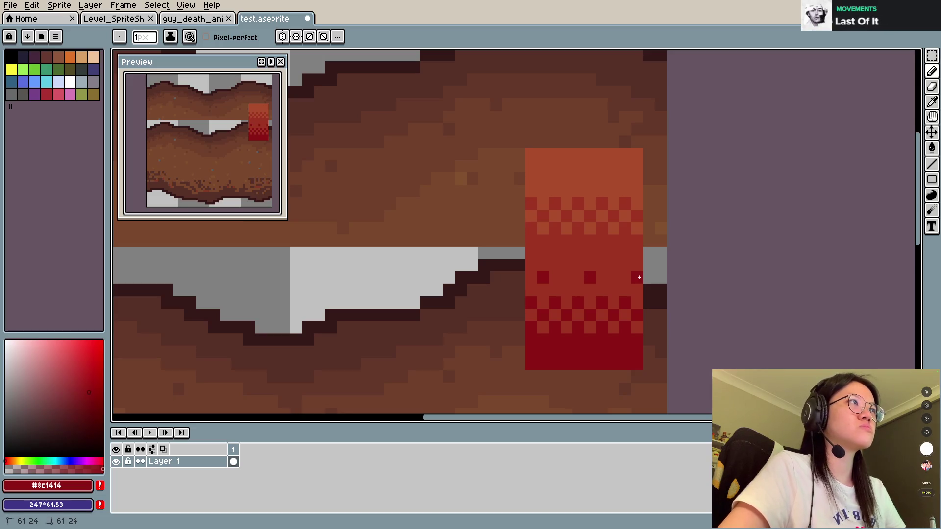
left_click(580, 211, "alt")
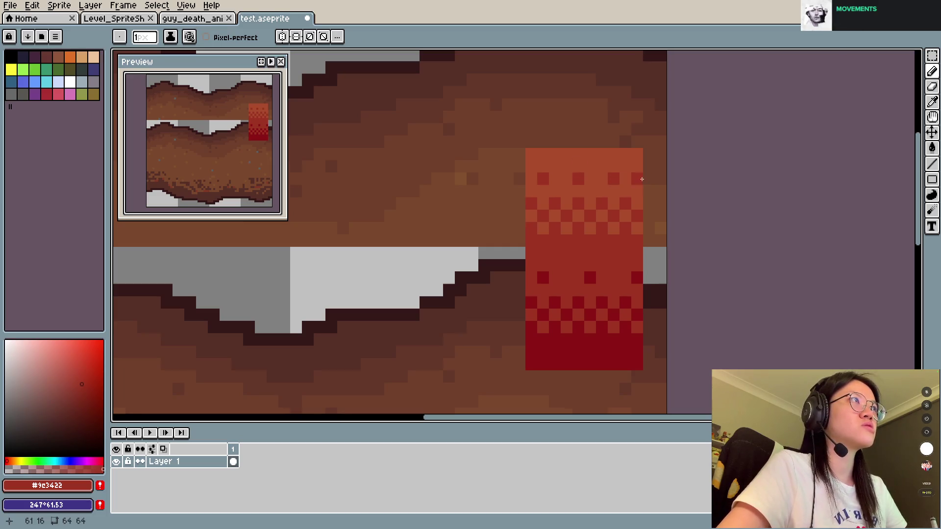
left_click(588, 278, "alt")
Add darker red dots to the block's middle and top bands and save test.aseprite.
left_click(626, 278)
left_click(602, 260, "alt")
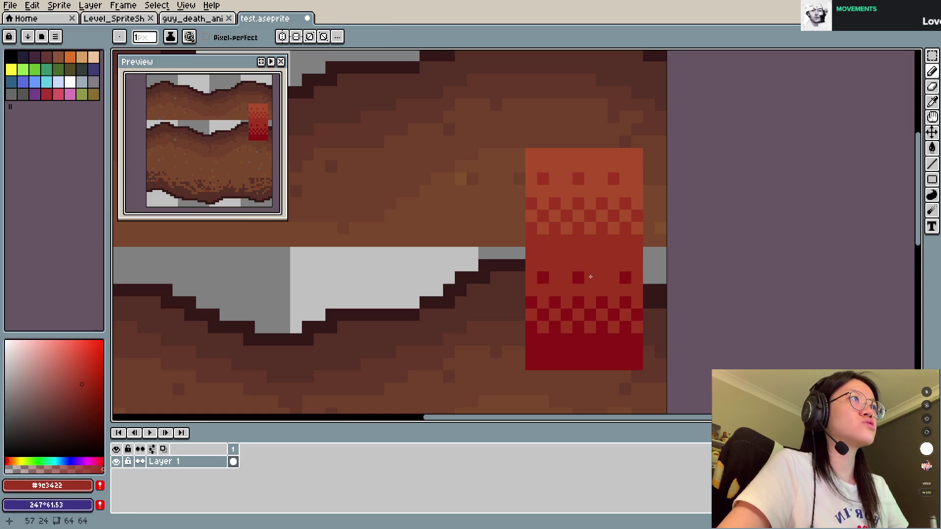
left_click(627, 274, "alt")
left_click(614, 278)
left_click(630, 260, "alt")
left_click(626, 278)
key("ctrl+s")
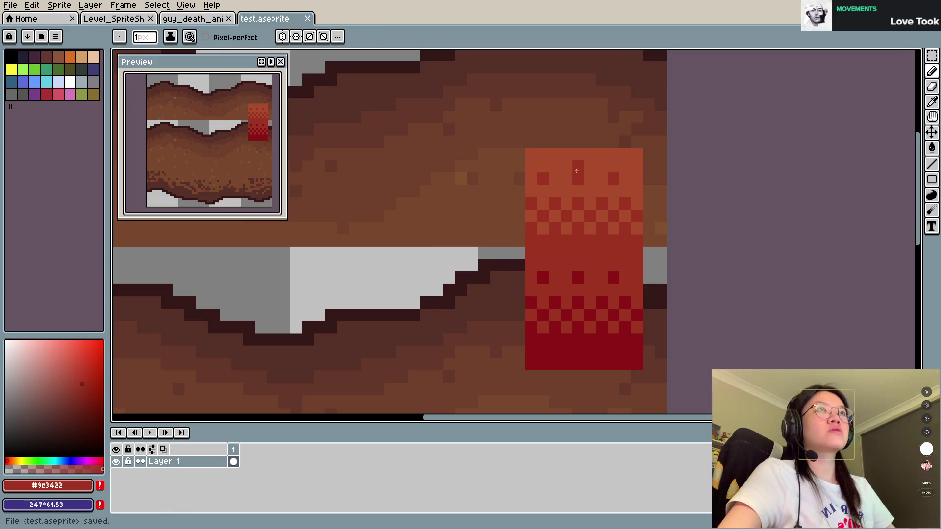
Dither dark brown into the upper dirt band's top left and save.
scroll(655, 209, "down", 5)
scroll(654, 210, "down", 1)
scroll(655, 210, "up", 8)
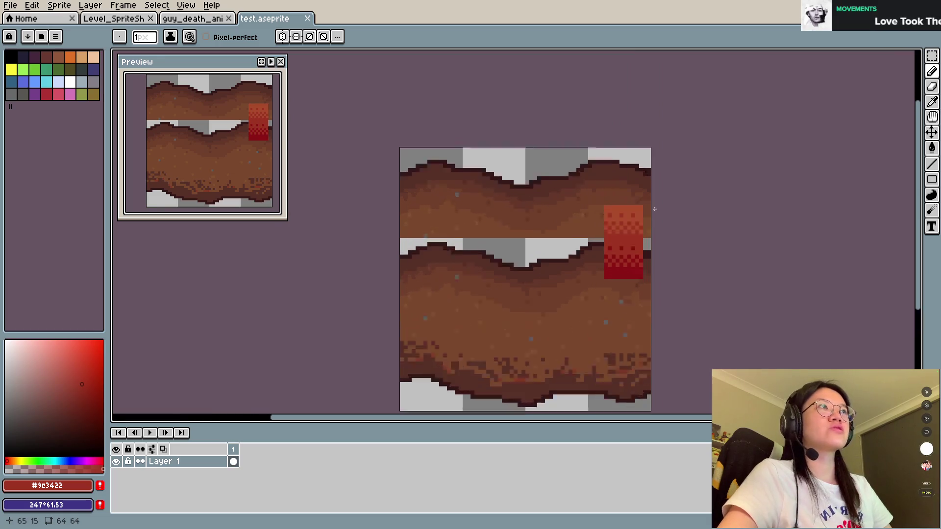
scroll(755, 261, "down", 1)
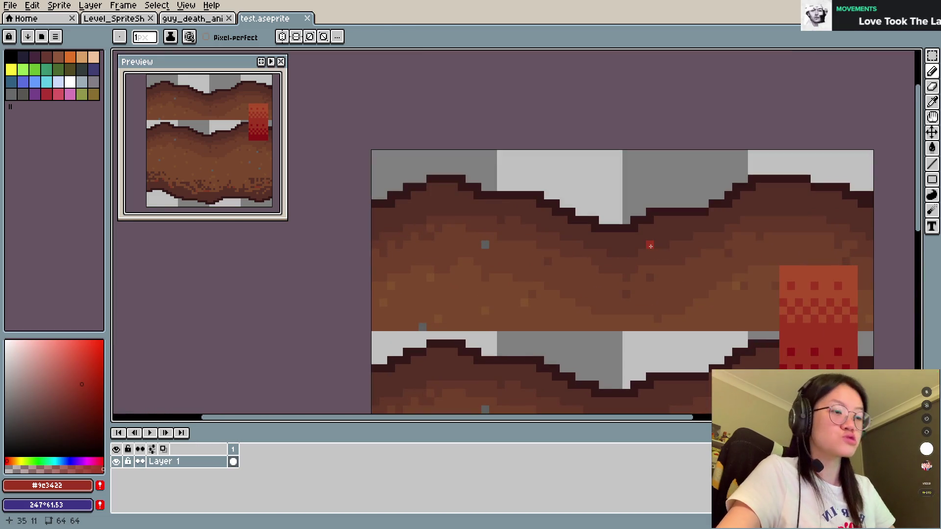
left_click(466, 212, "alt")
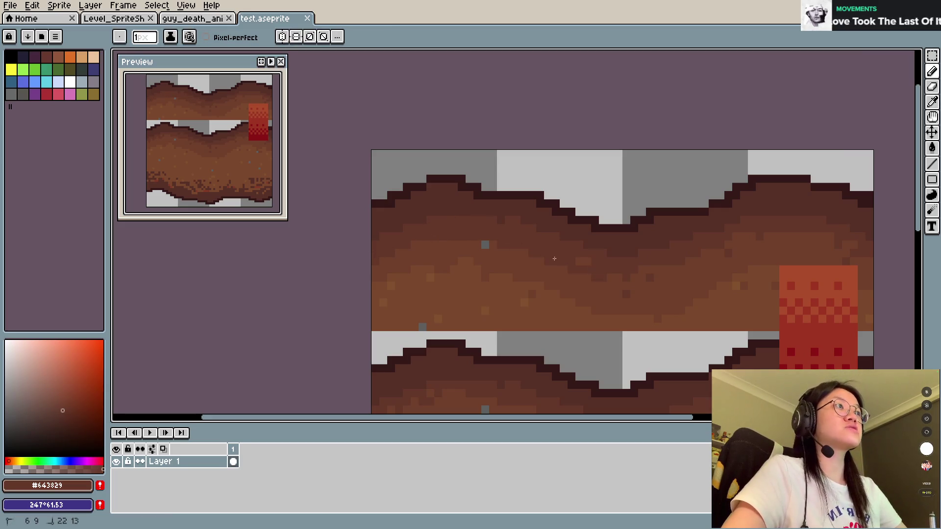
left_click(634, 275, "alt")
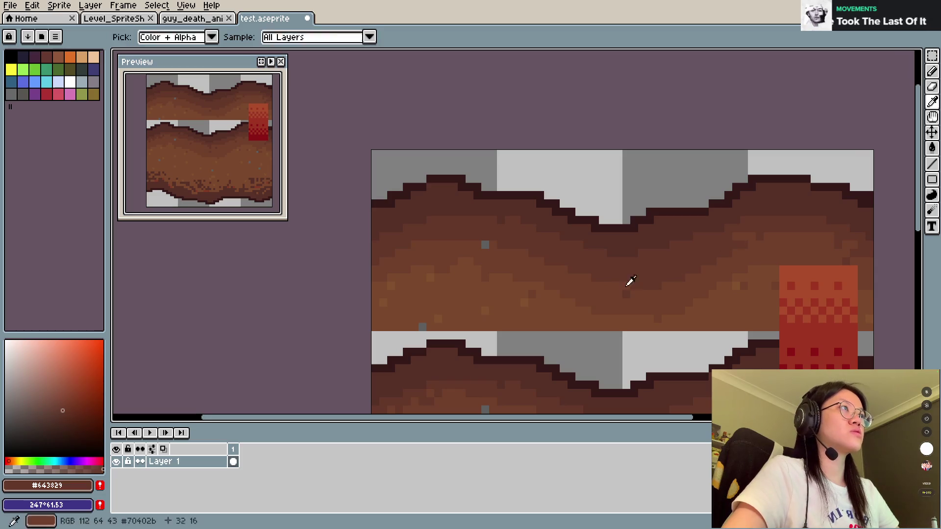
left_click(512, 214, "alt")
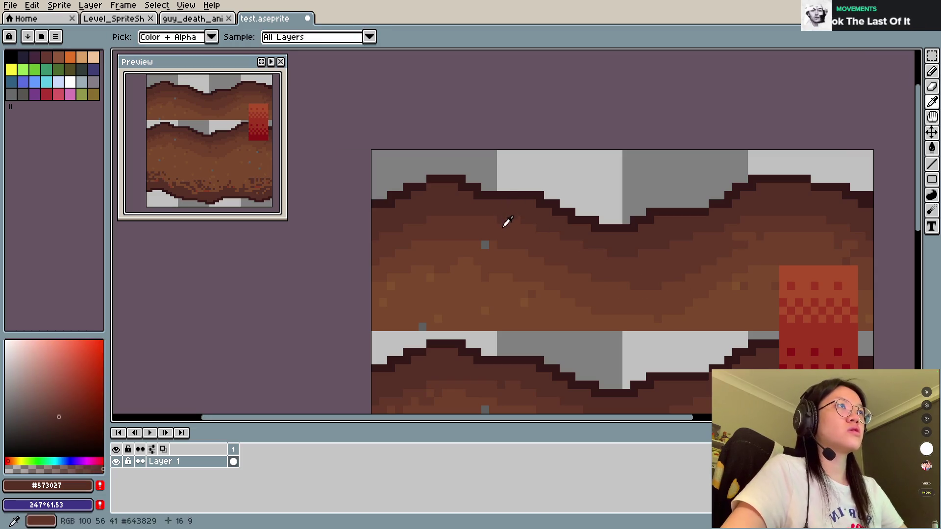
left_click(489, 201, "alt")
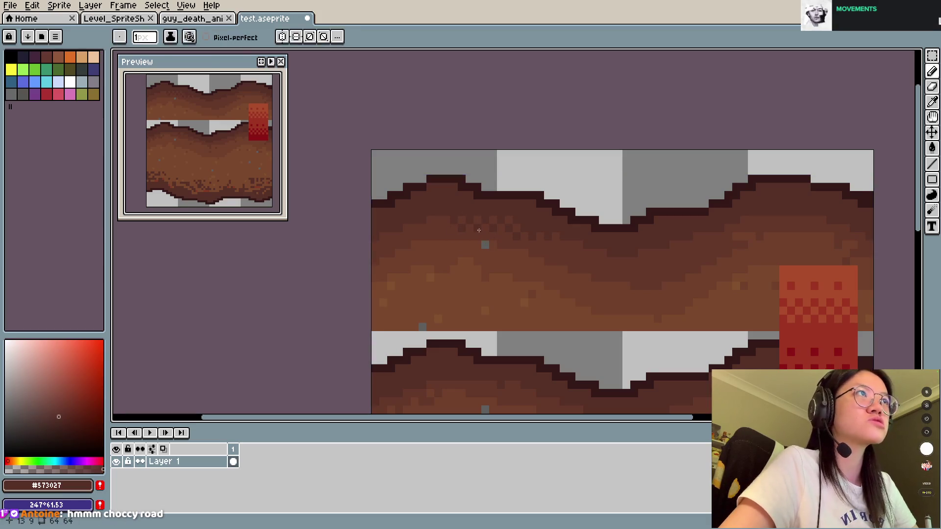
key("ctrl+s")
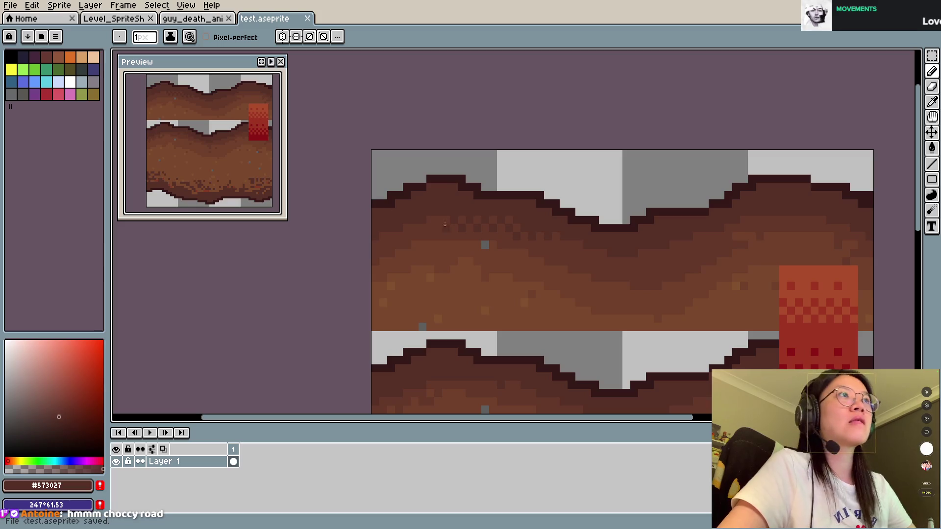
Add more checker dithering with the mid and light browns, save, and close test.aseprite.
left_click(452, 245, "alt")
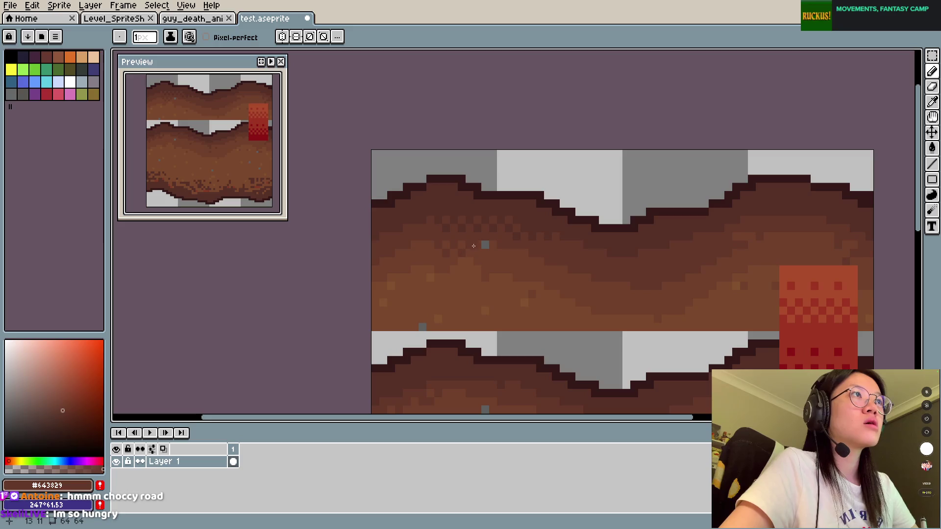
left_click(498, 264, "alt")
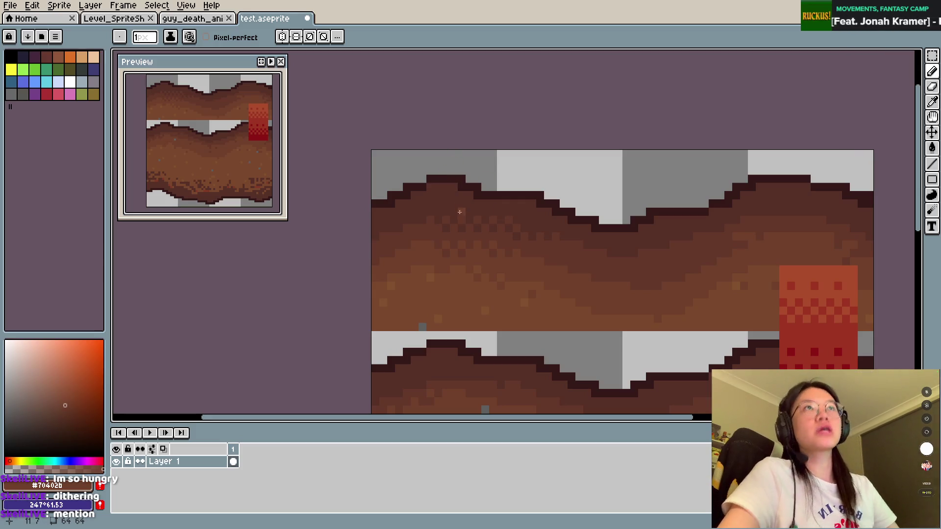
key("ctrl+s")
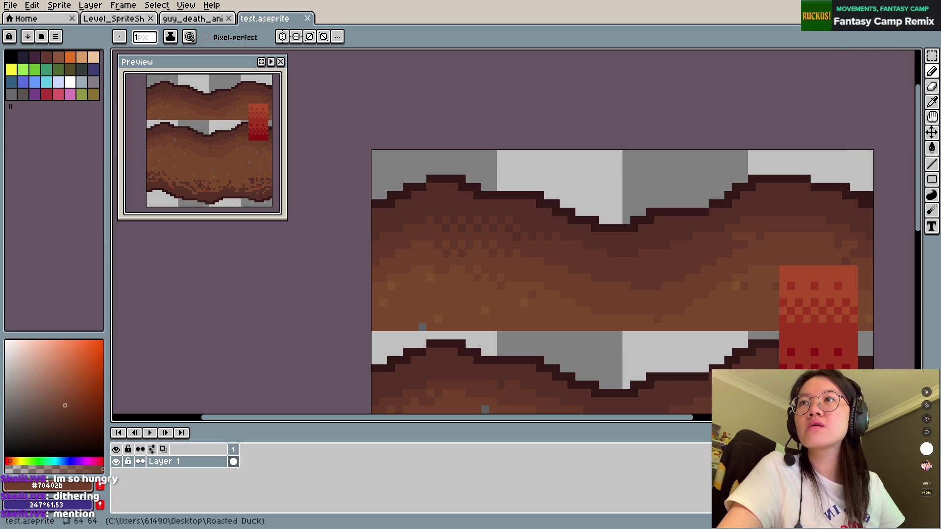
scroll(598, 195, "down", 4)
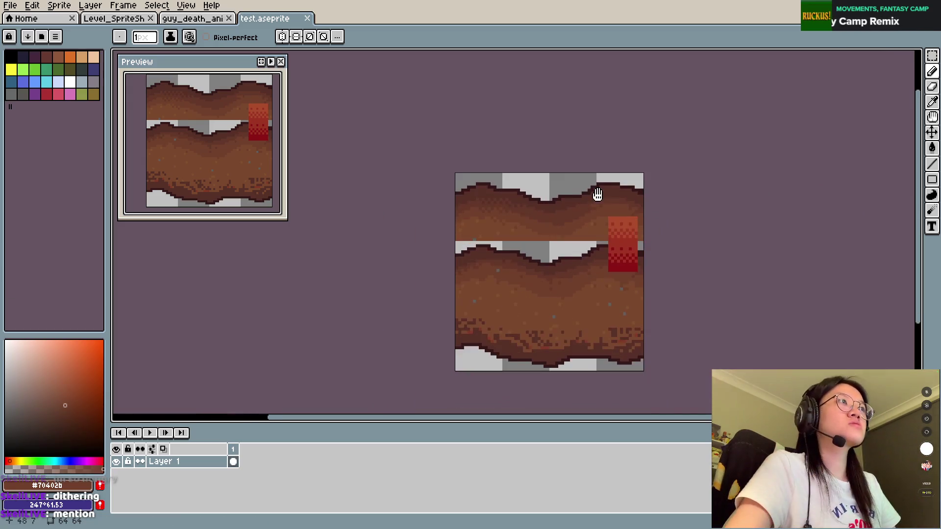
scroll(598, 195, "up", 1)
scroll(590, 216, "down", 1)
key("ctrl+s")
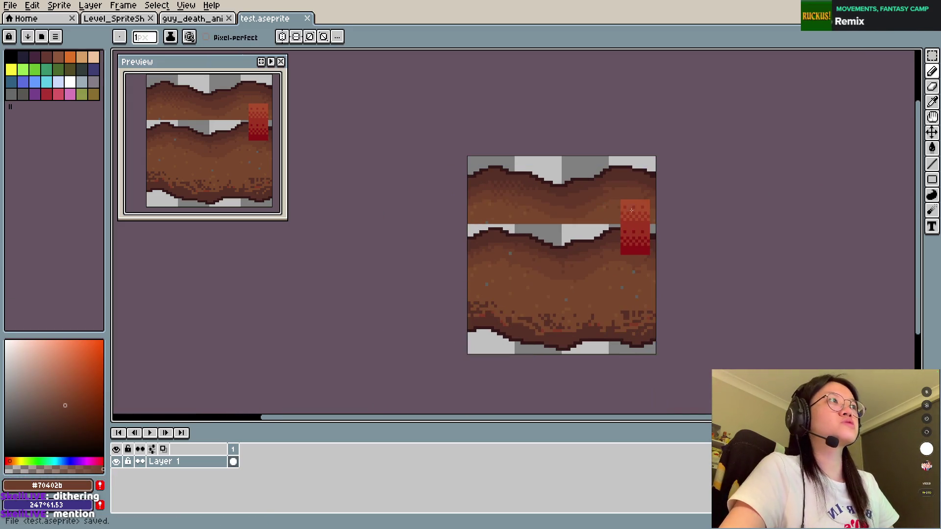
left_click(308, 18)
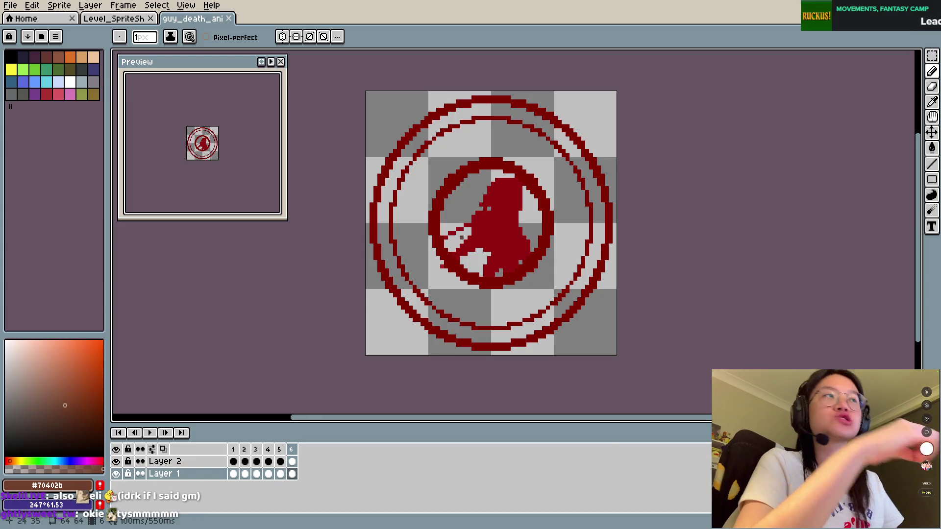
Step through the guy_death_animation frames from frame 2, then select Layer 2.
scroll(490, 218, "down", 1)
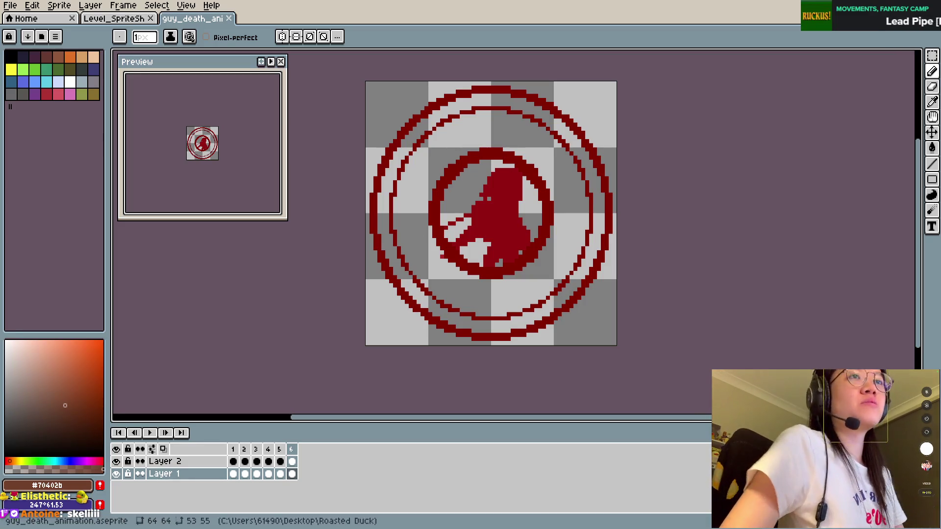
left_click(245, 449)
key("Right")
key("Right")
key("Right")
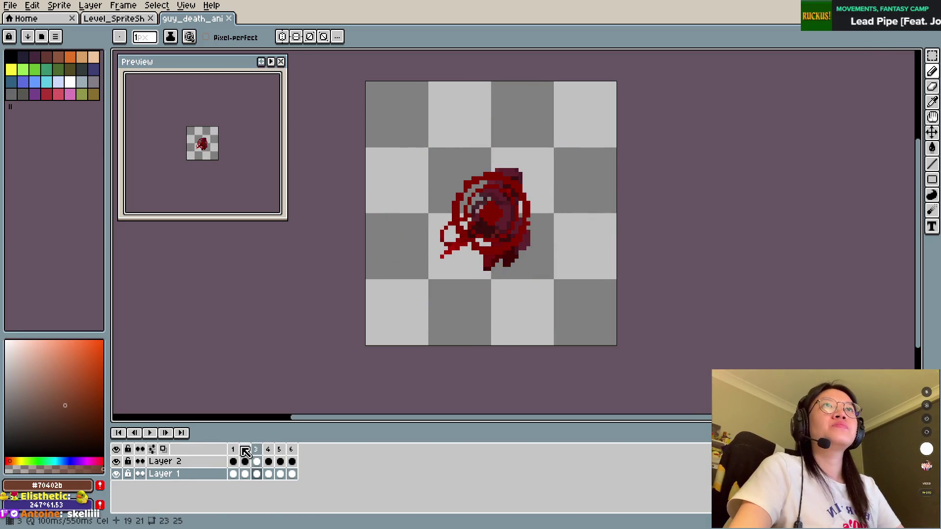
key("Left")
key("Left")
key("Left")
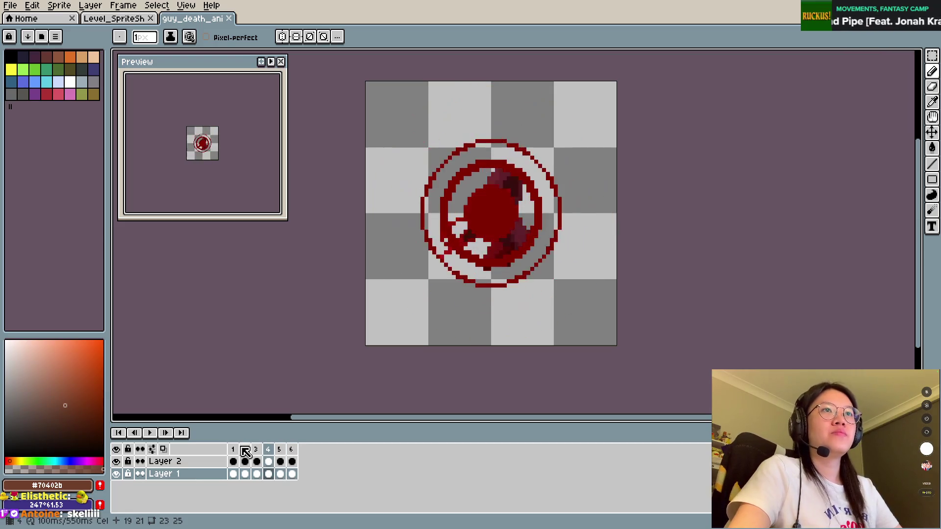
left_click(195, 461)
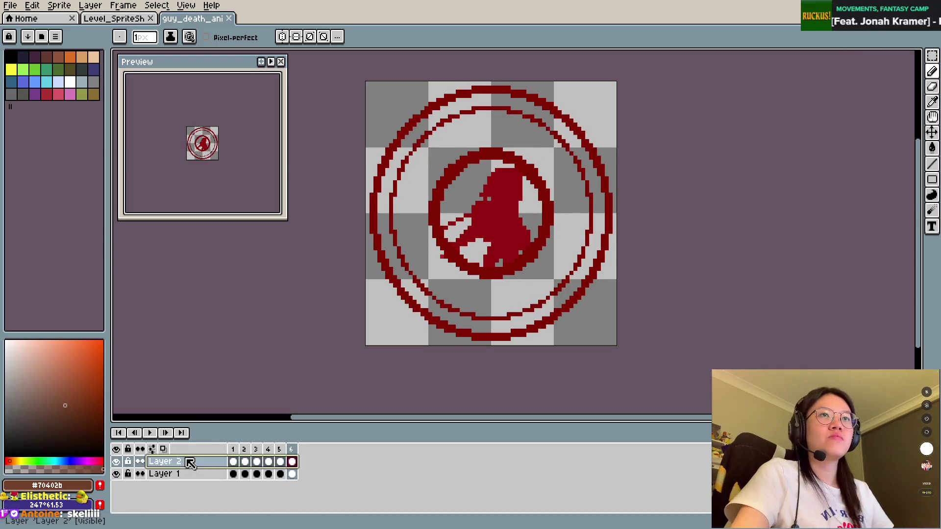
Set Layer 2's opacity to 62%, go to frame 4, and begin an upper-left arc.
right_click(195, 461)
left_click(215, 432)
left_click_drag(299, 188, 308, 191)
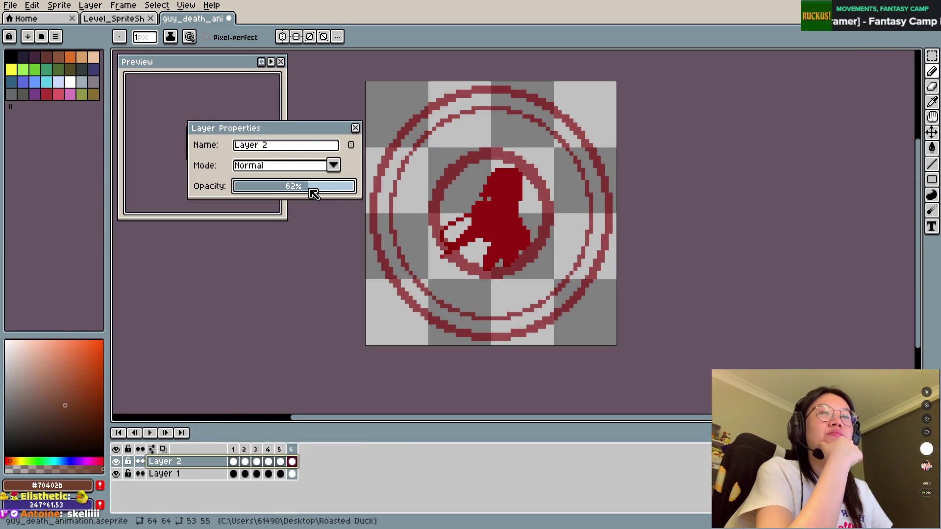
left_click(356, 128)
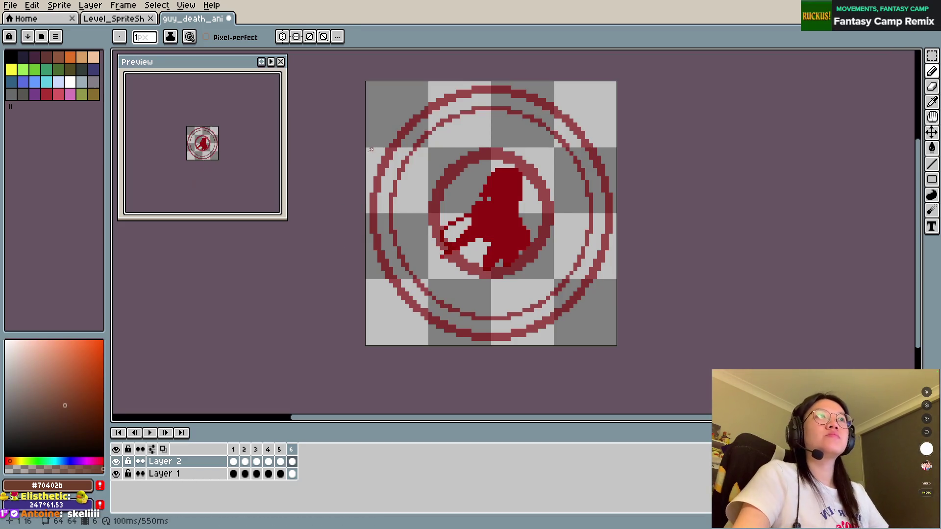
key("Left")
key("Left")
key("Left")
key("Left")
key("Left")
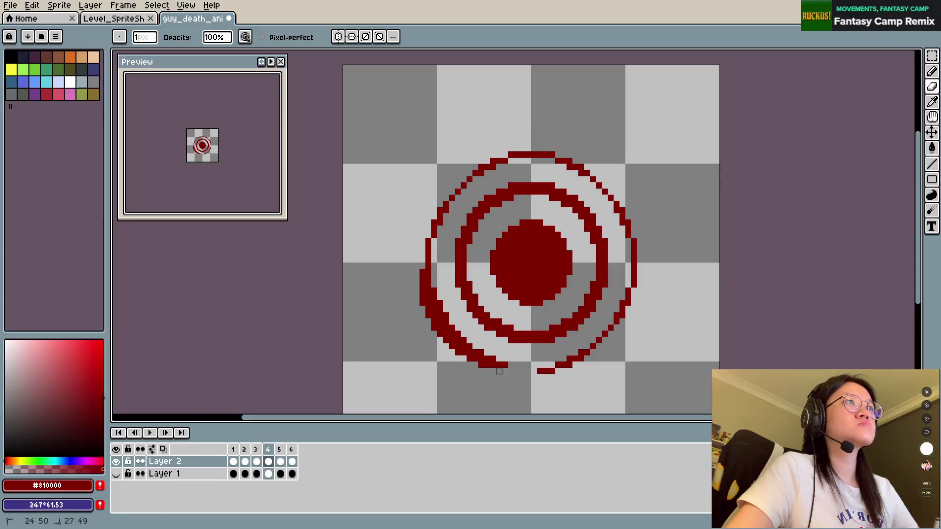
left_click_drag(428, 251, 427, 265)
Draw and thicken a new dark-red outer arc at the spiral's upper left.
left_click(446, 167)
left_click_drag(416, 198, 508, 116)
left_click(434, 167)
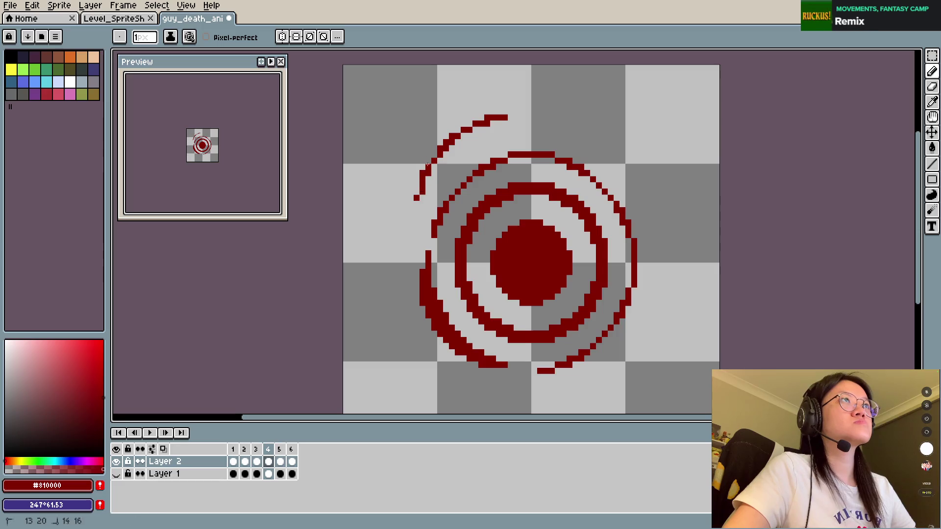
left_click_drag(425, 164, 493, 109)
key("v")
key("b")
mouse_move(420, 177)
left_mouse_down()
mouse_move(456, 129)
mouse_move(484, 116)
left_mouse_up()
Erase gaps along the second ring's top and right, then save the animation.
key("e")
mouse_move(435, 235)
left_mouse_down()
mouse_move(448, 201)
mouse_move(490, 164)
mouse_move(541, 149)
mouse_move(600, 184)
mouse_move(628, 230)
left_mouse_up()
key("b")
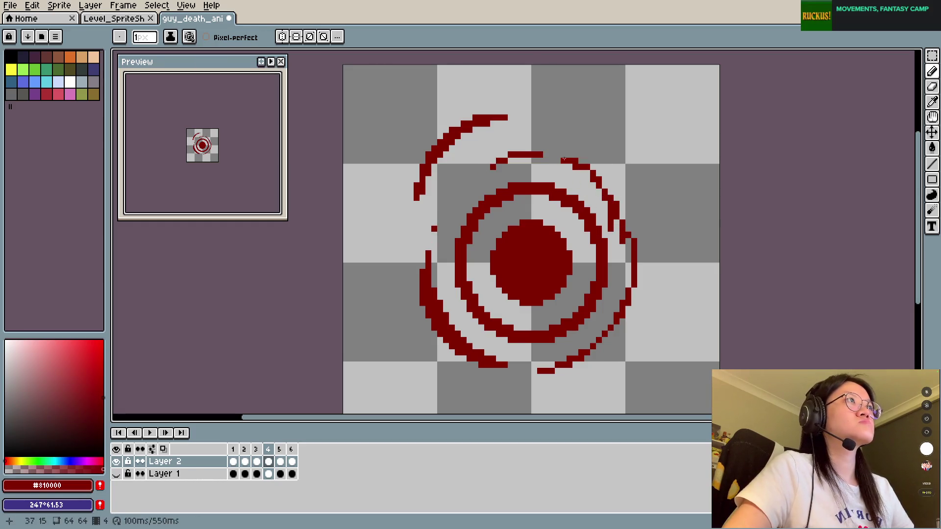
key("e")
mouse_move(621, 240)
left_mouse_down()
mouse_move(617, 223)
mouse_move(611, 273)
left_mouse_up()
key("b")
key("e")
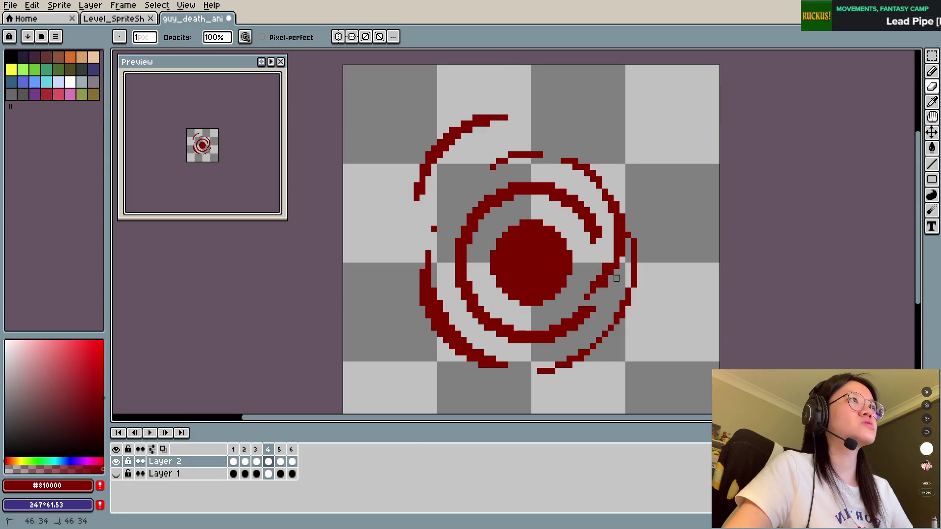
key("ctrl+s")
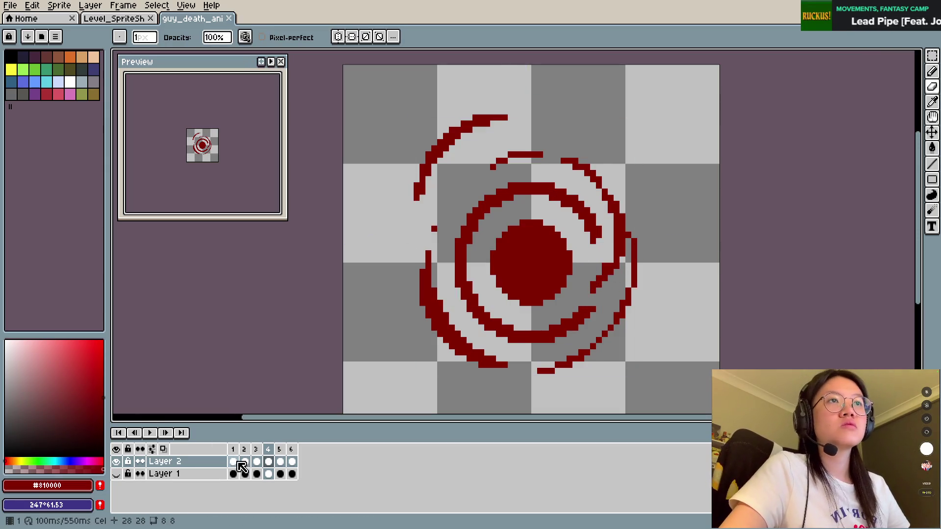
On frame 3, break and thicken the outer ring's lower arc and erase its lower-left section.
left_click(238, 450)
left_click(248, 450)
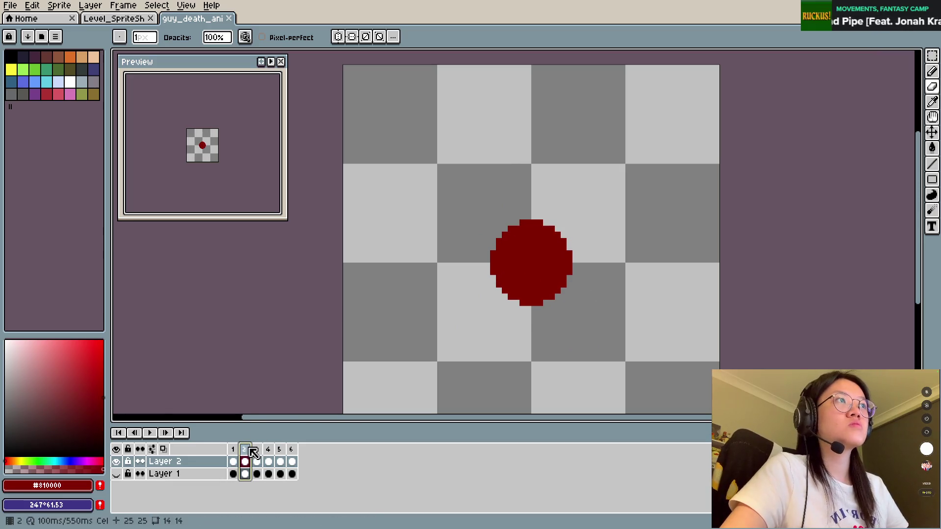
left_click(258, 455)
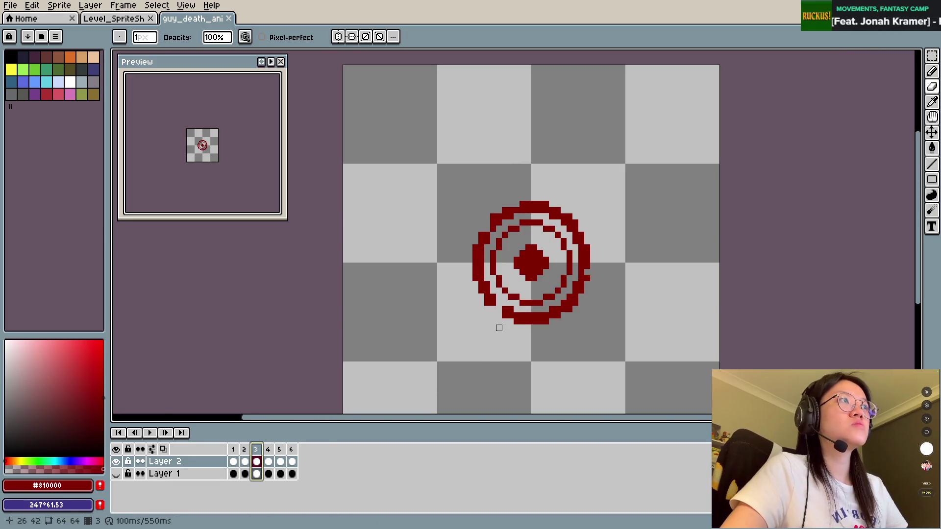
left_click_drag(504, 303, 557, 297)
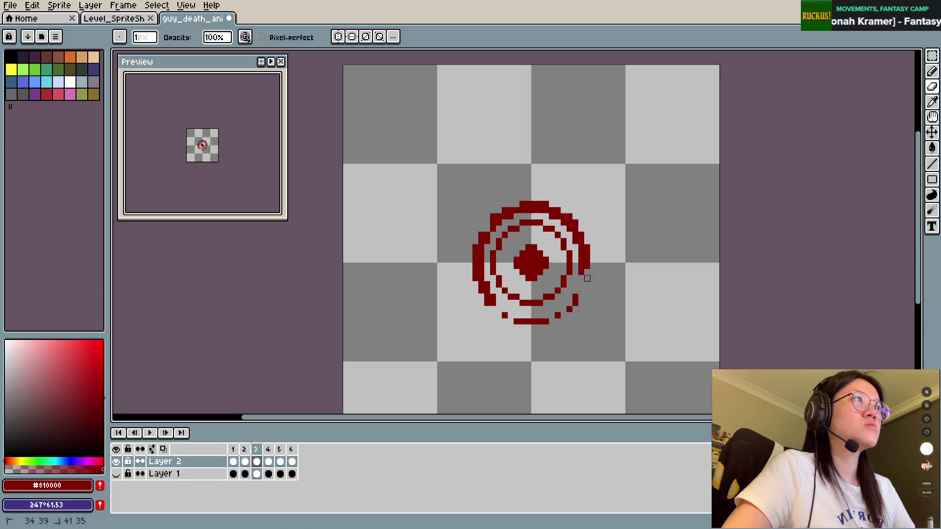
key("b")
mouse_move(510, 321)
left_mouse_down()
mouse_move(568, 317)
mouse_move(564, 309)
left_mouse_up()
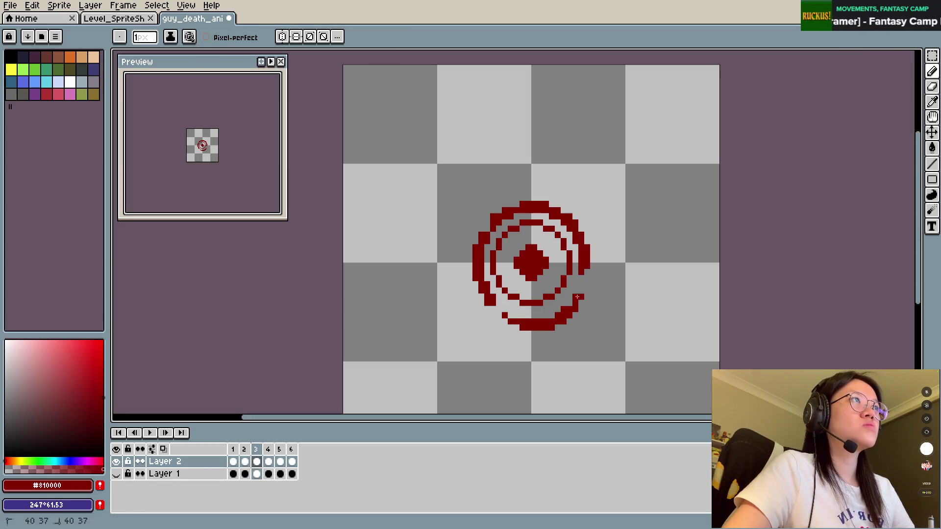
key("e")
left_click_drag(488, 298, 540, 298)
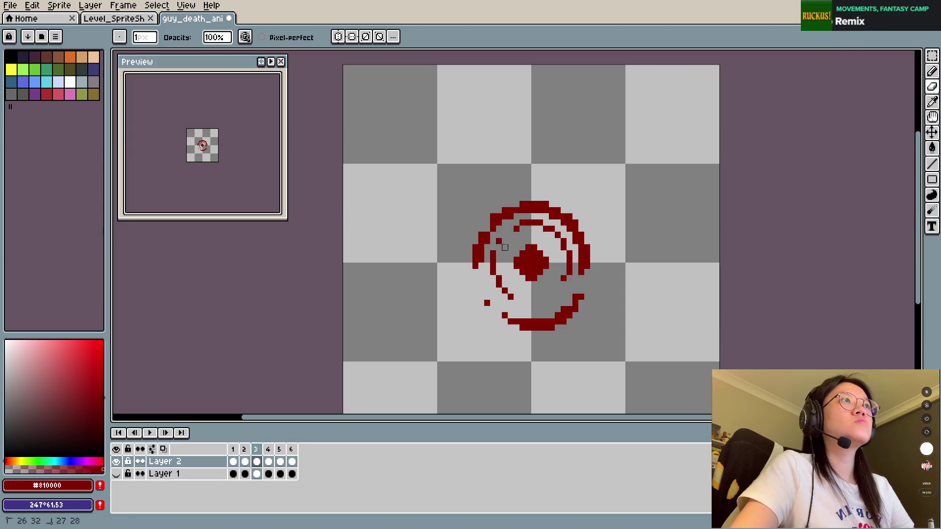
Draw a short dark-red bar under the ring and save the sprite.
key("b")
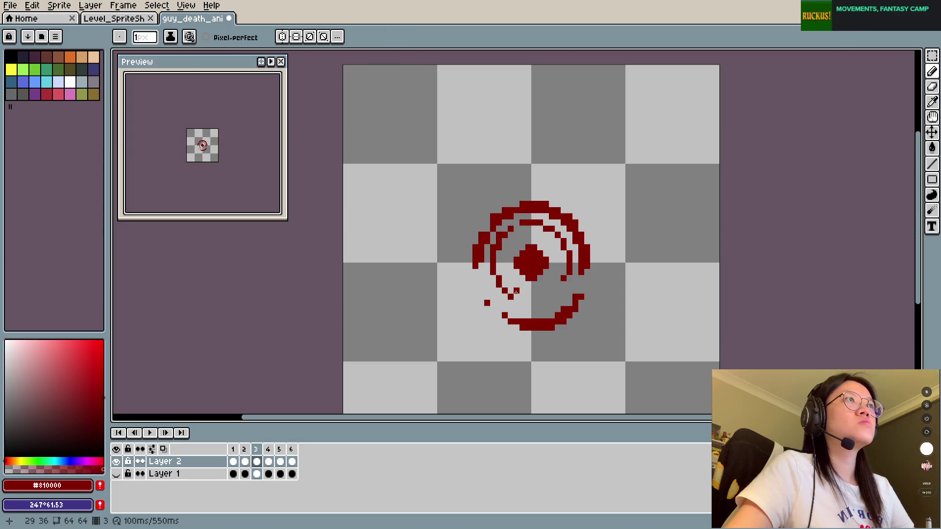
left_click(528, 303)
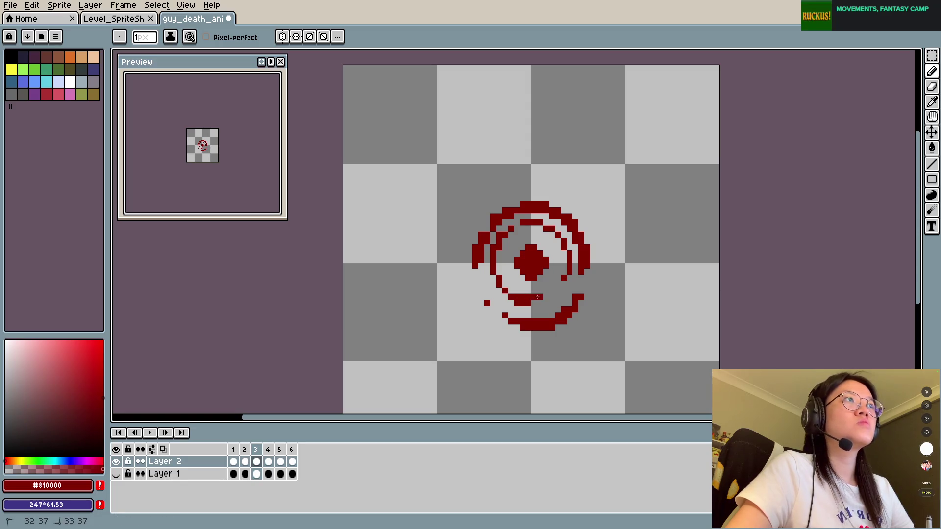
mouse_move(525, 299)
left_mouse_down()
mouse_move(544, 299)
mouse_move(506, 284)
left_mouse_up()
key("ctrl+s")
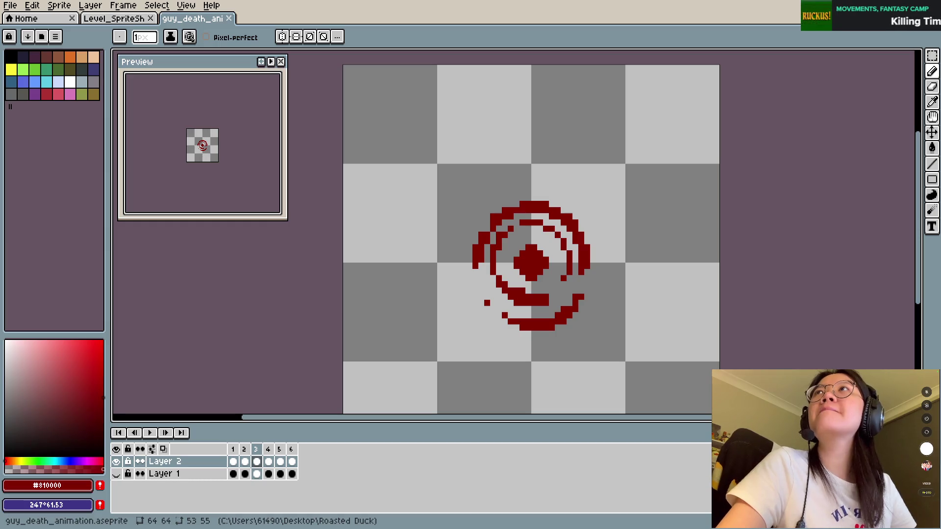
Add pixels right of the lower bar, erase strays beside the lower ring, and save.
left_click(557, 296)
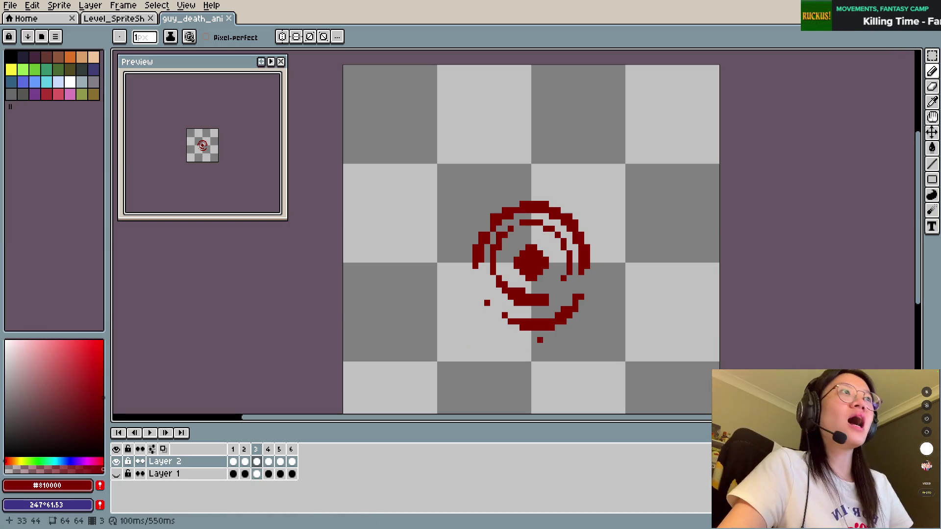
left_click(554, 293)
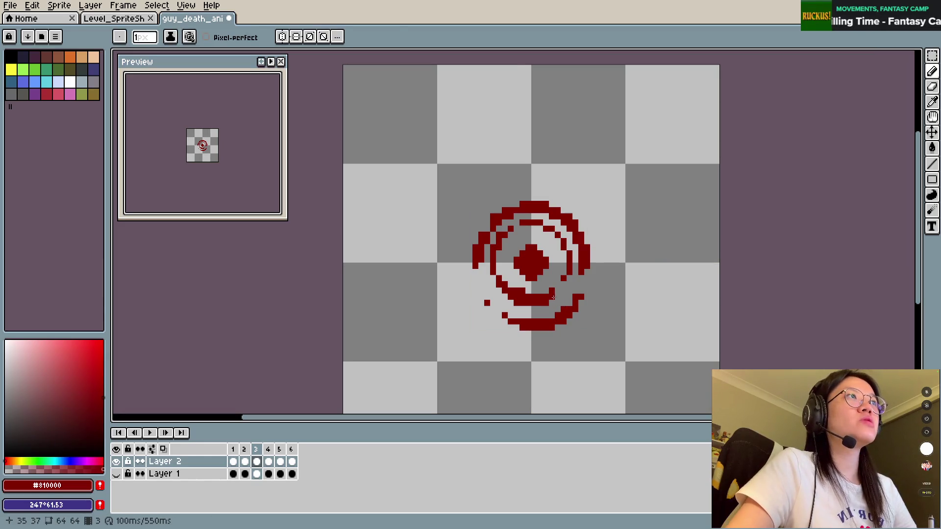
key("e")
left_click(551, 296)
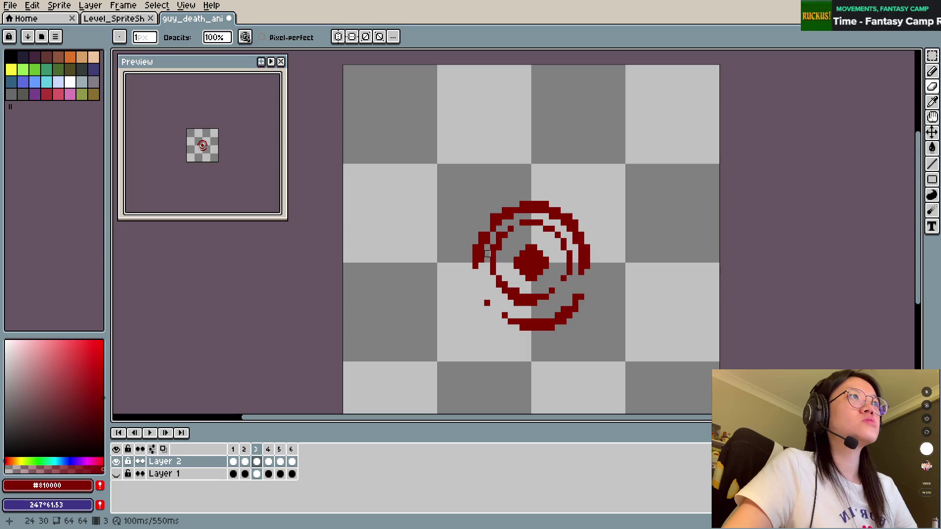
key("ctrl+s")
Break the start of the inner upper arc and add a dark-red dot inside the outer ring.
key("b")
key("e")
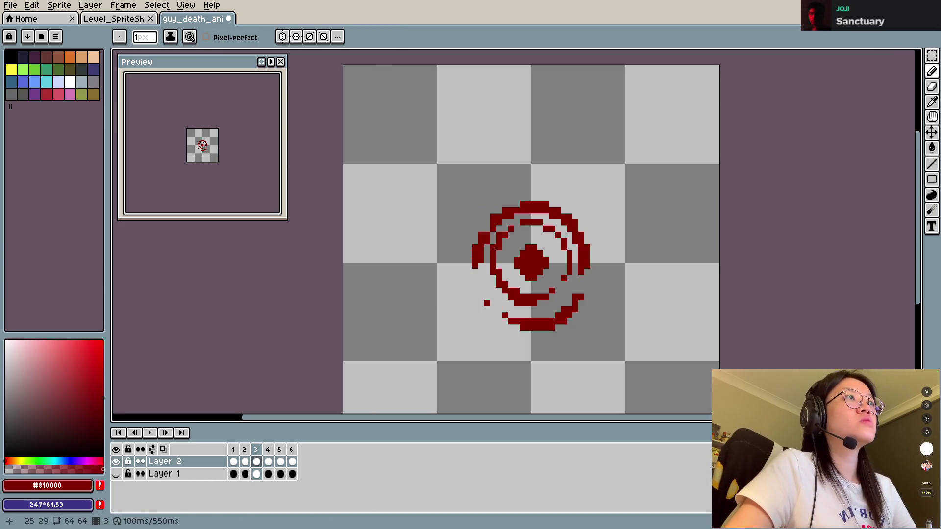
left_click(505, 235)
left_click(523, 223)
key("b")
left_click(504, 234)
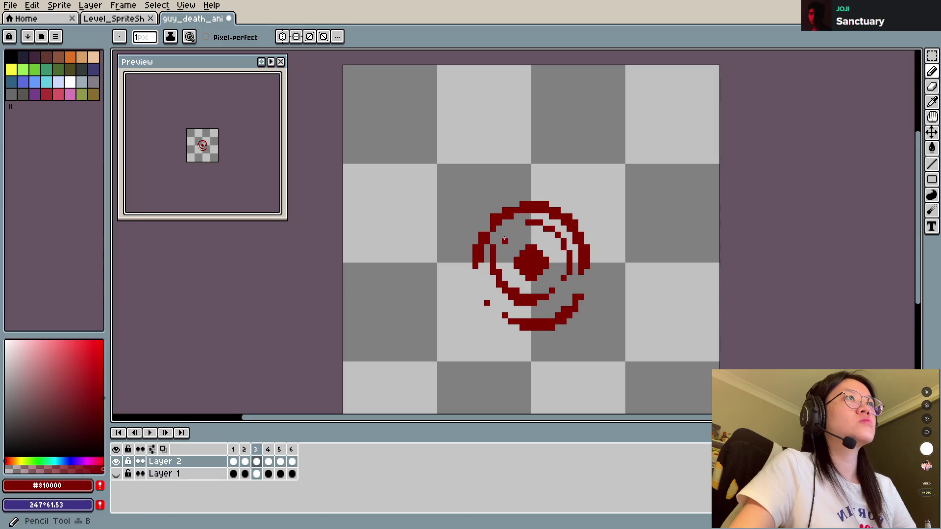
key("e")
key("b")
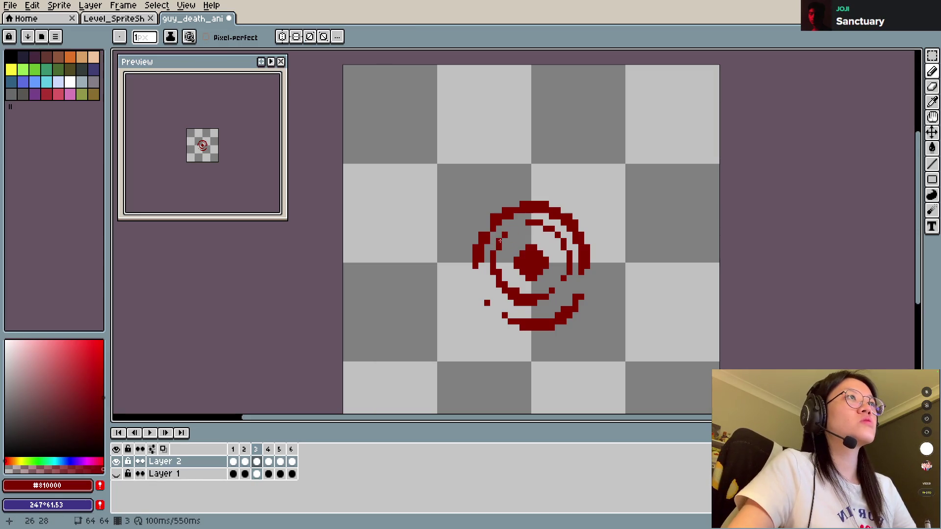
key("e")
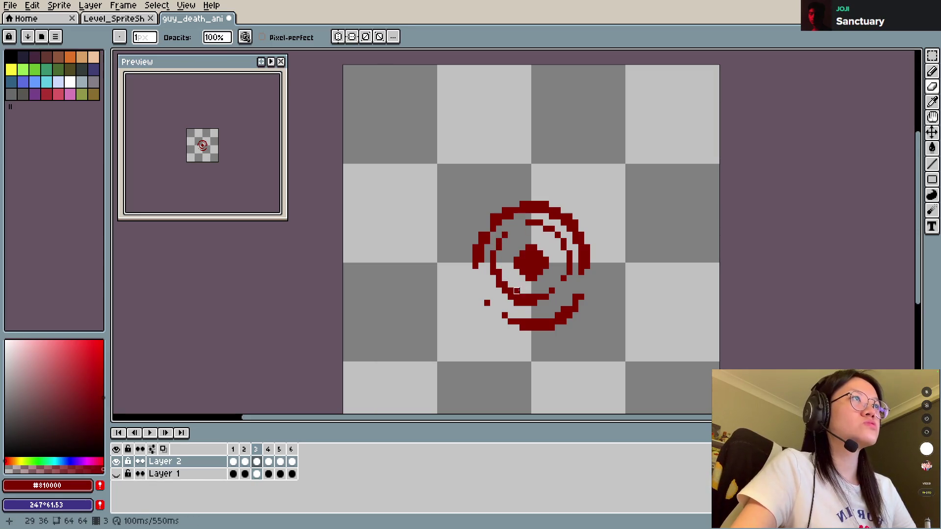
key("b")
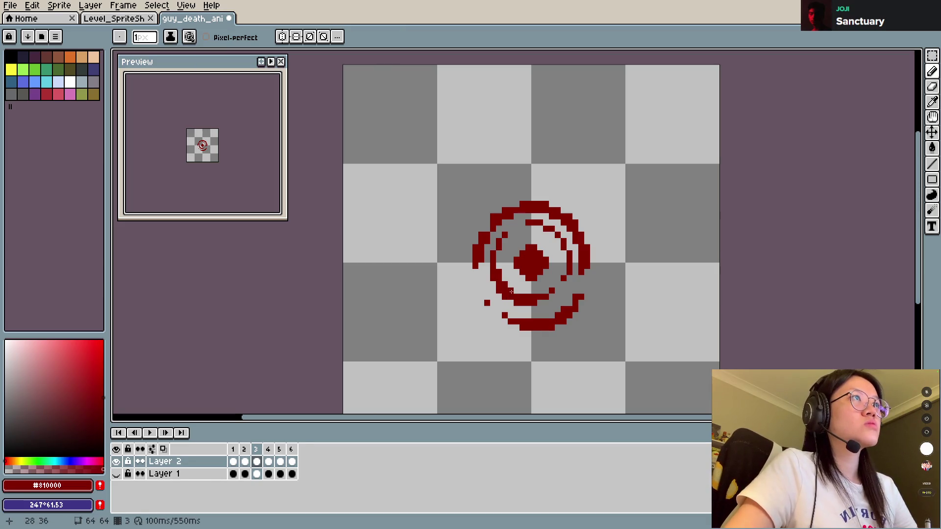
key("e")
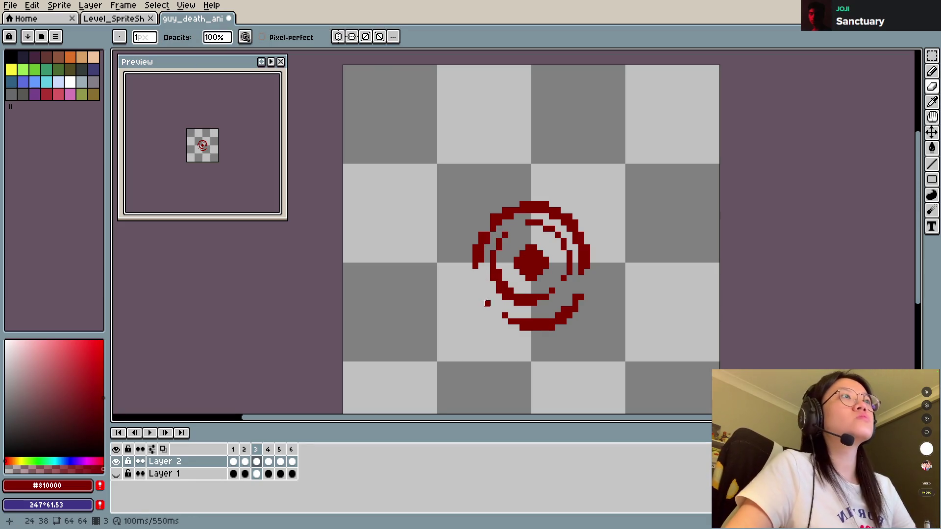
Redraw the left arc further out and sweep it across the top as a new outer arc.
left_click_drag(476, 248, 517, 211)
key("b")
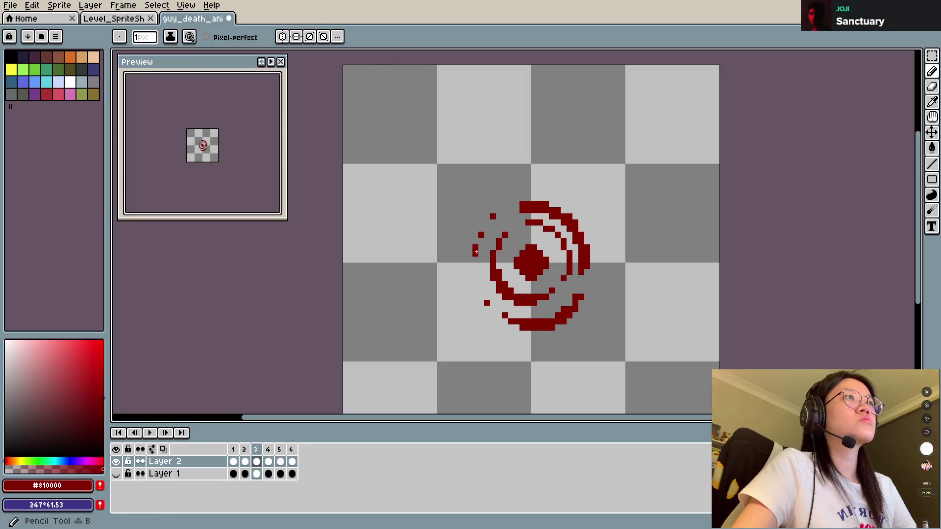
left_click_drag(469, 253, 499, 205)
mouse_move(469, 253)
left_mouse_down()
mouse_move(515, 197)
mouse_move(545, 200)
left_mouse_up()
key("e")
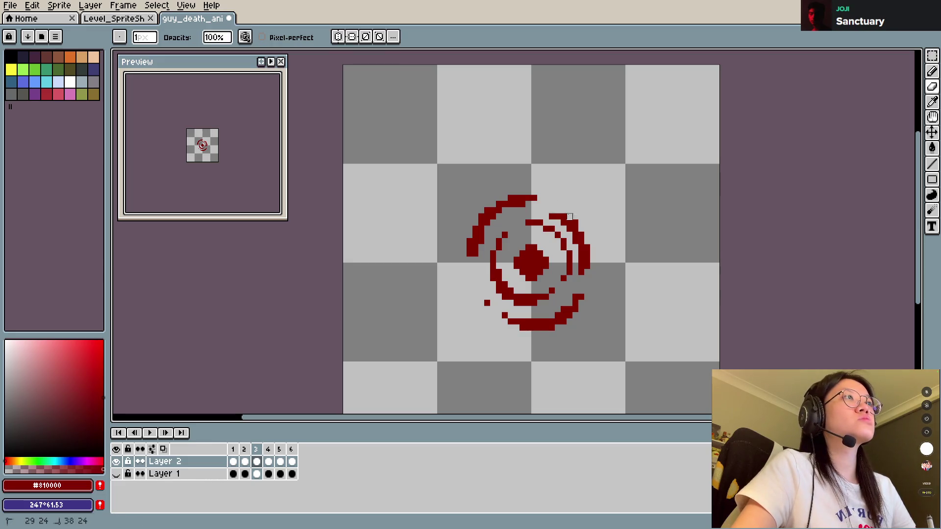
key("b")
left_click_drag(469, 264, 469, 272)
left_click(474, 267)
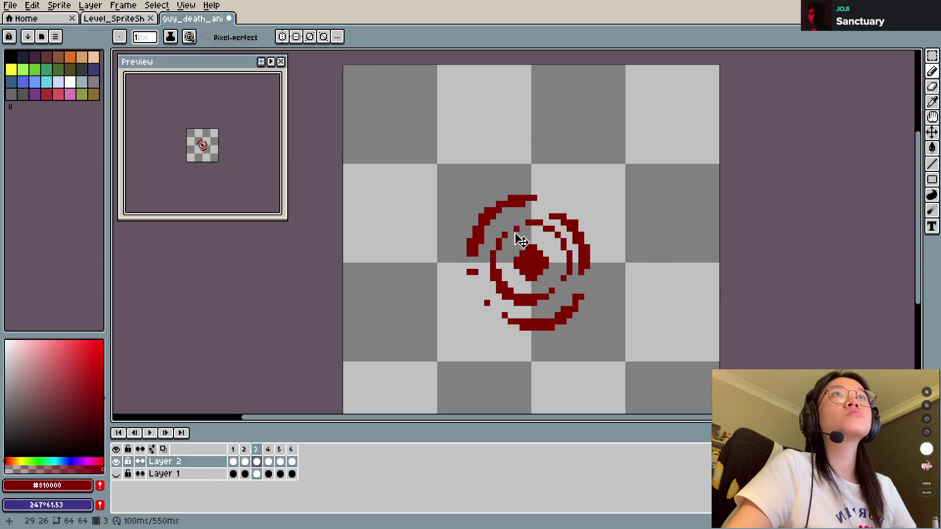
key("e")
left_click(472, 271)
key("b")
Break the top of the right arc, thicken its outer edge, and save the file.
key("e")
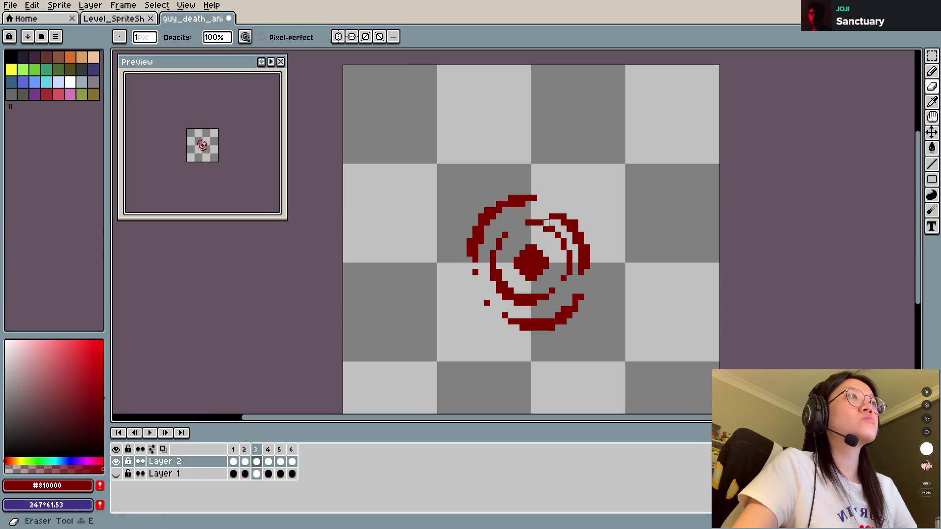
left_click_drag(546, 216, 581, 272)
key("b")
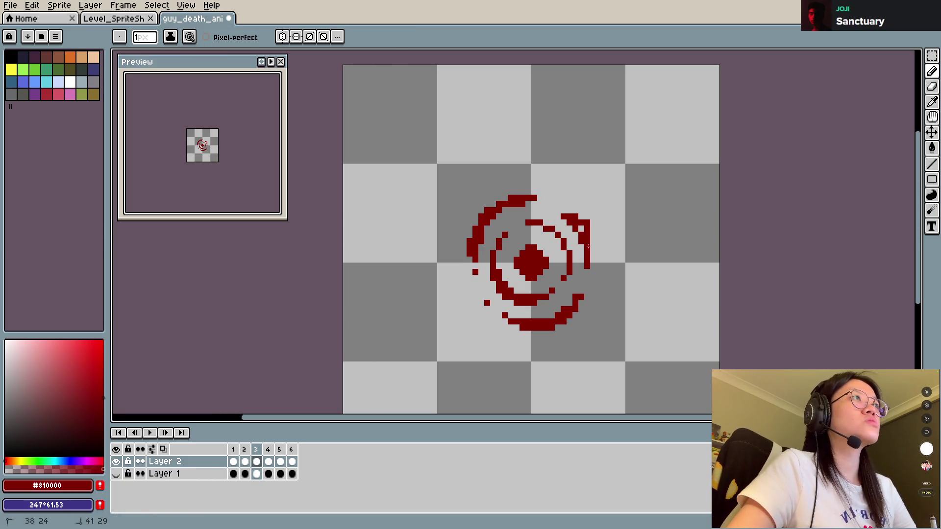
left_click_drag(588, 236, 591, 260)
key("ctrl+s")
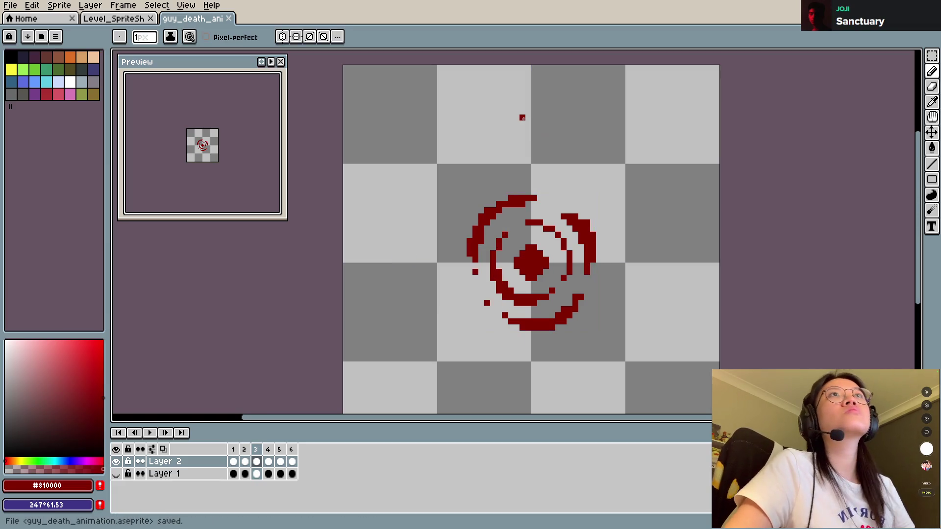
key("Left")
key("Left")
key("Right")
key("Right")
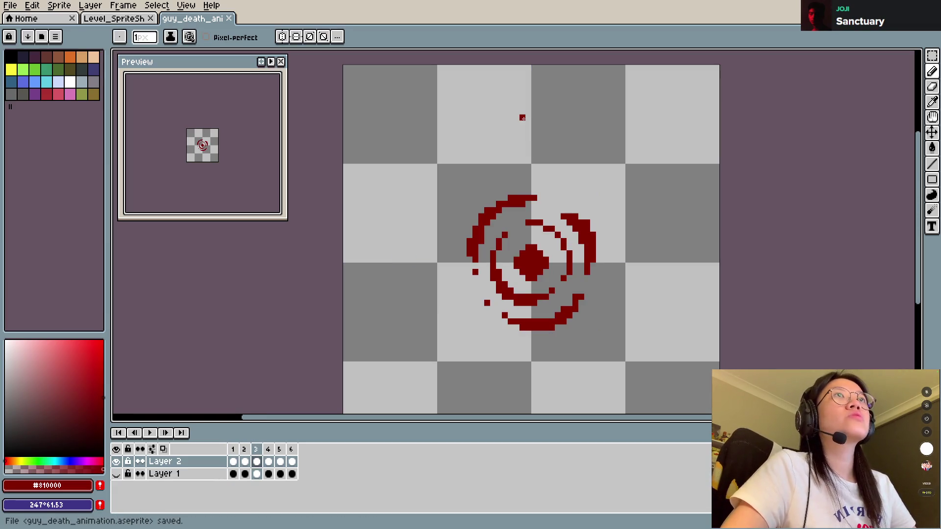
key("Right")
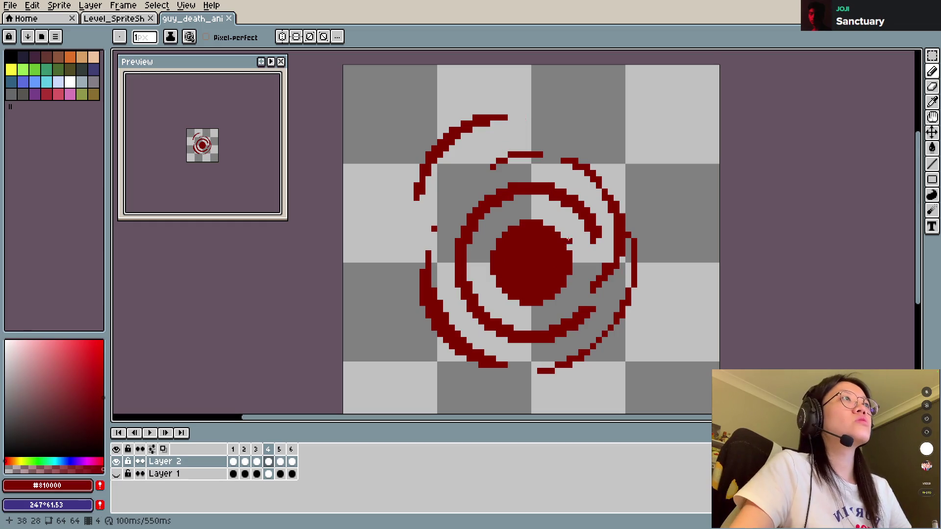
Erase a crescent from the central blob's left side using 4px and 8px erasers, then save.
key("e")
left_click_drag(549, 246, 513, 263)
key("plus")
key("plus")
key("plus")
mouse_move(514, 214)
left_mouse_down()
mouse_move(501, 227)
mouse_move(514, 256)
mouse_move(524, 225)
mouse_move(515, 248)
mouse_move(531, 238)
left_mouse_up()
key("b")
key("ctrl+z")
key("ctrl+z")
key("ctrl+z")
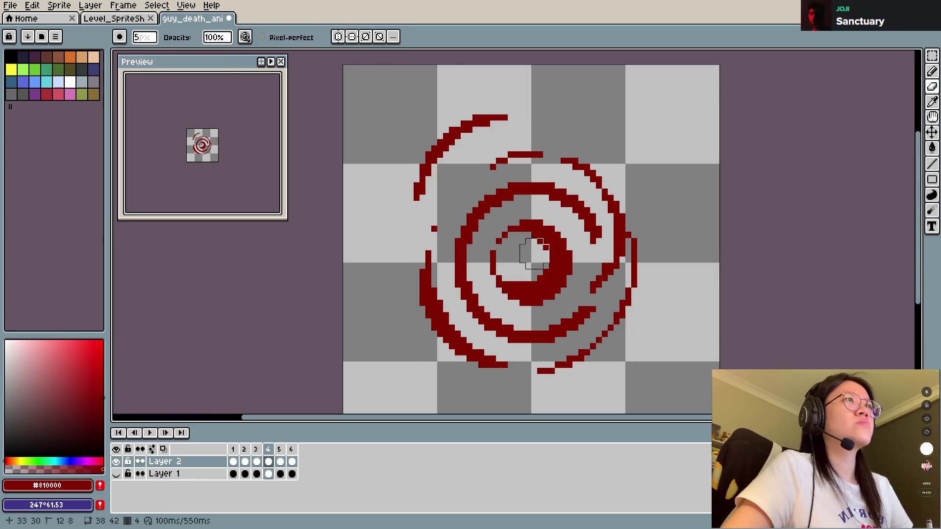
key("minus")
key("minus")
key("minus")
left_click(493, 254)
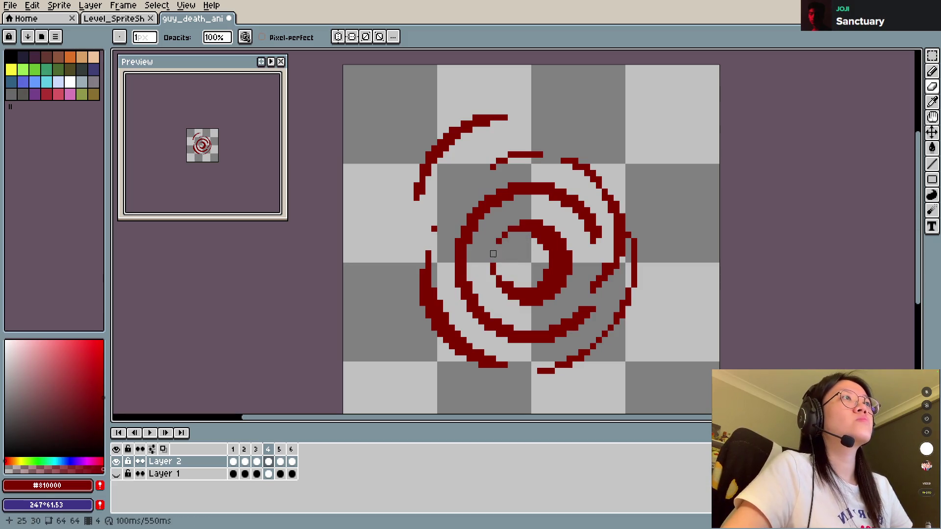
key("ctrl+s")
Erase pixels from the lower-right arcs and stray pixels on the inner-left arc, saving.
key("e")
left_click_drag(455, 289, 498, 303)
key("ctrl+z")
key("b")
key("ctrl+z")
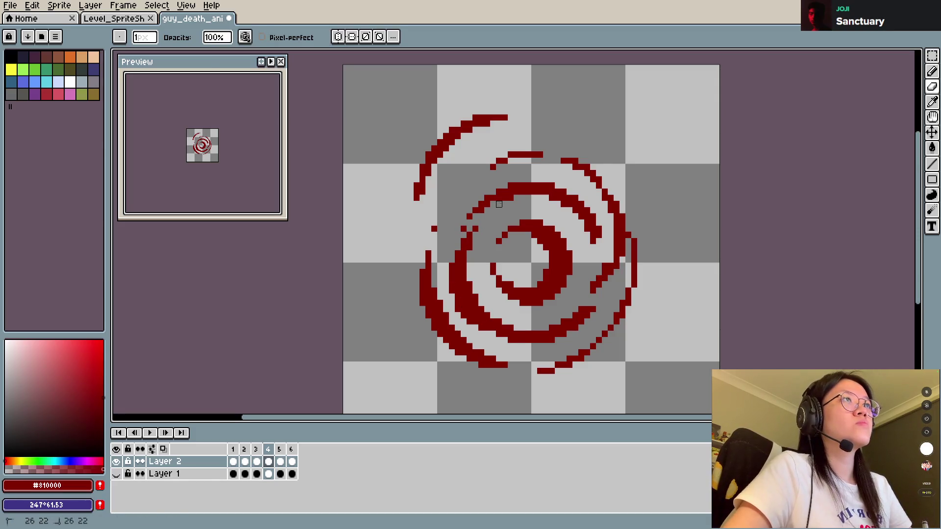
mouse_move(493, 315)
left_mouse_down()
mouse_move(553, 316)
mouse_move(558, 339)
left_mouse_up()
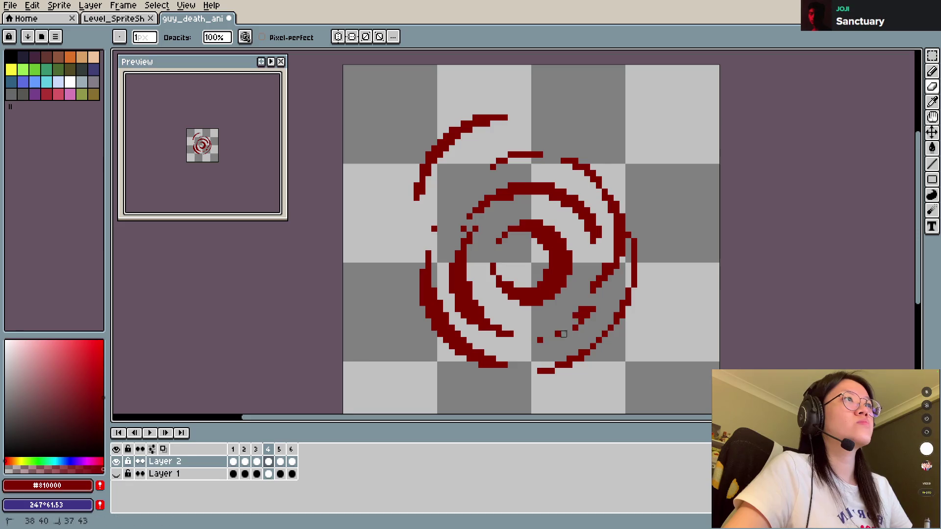
key("ctrl+s")
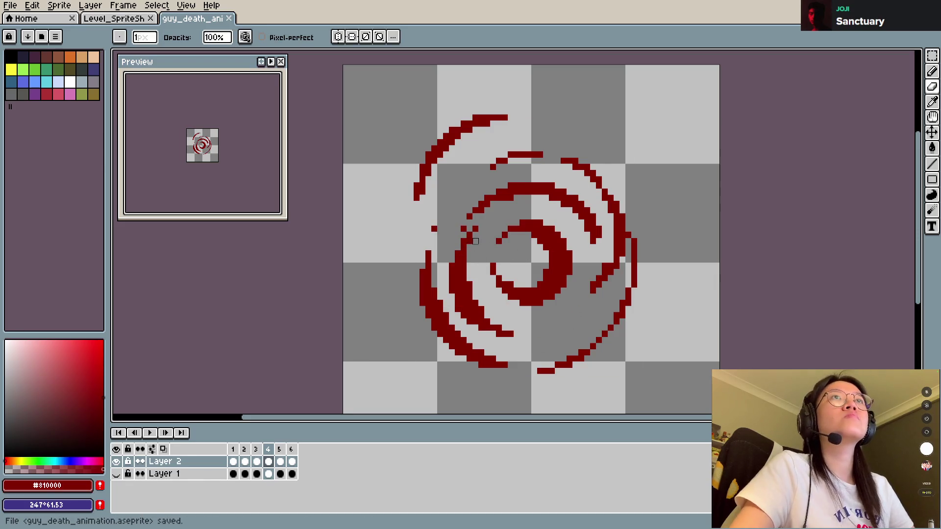
left_click_drag(458, 297, 463, 328)
key("b")
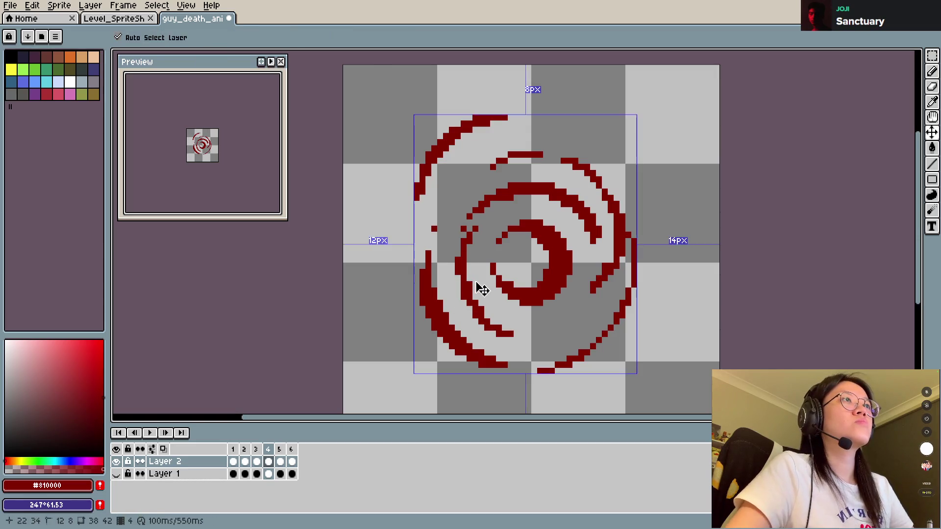
Save, remove a stray red pixel on the left arc, and add one to the inner arc.
key("e")
key("b")
key("ctrl+s")
key("e")
left_click(463, 228)
key("b")
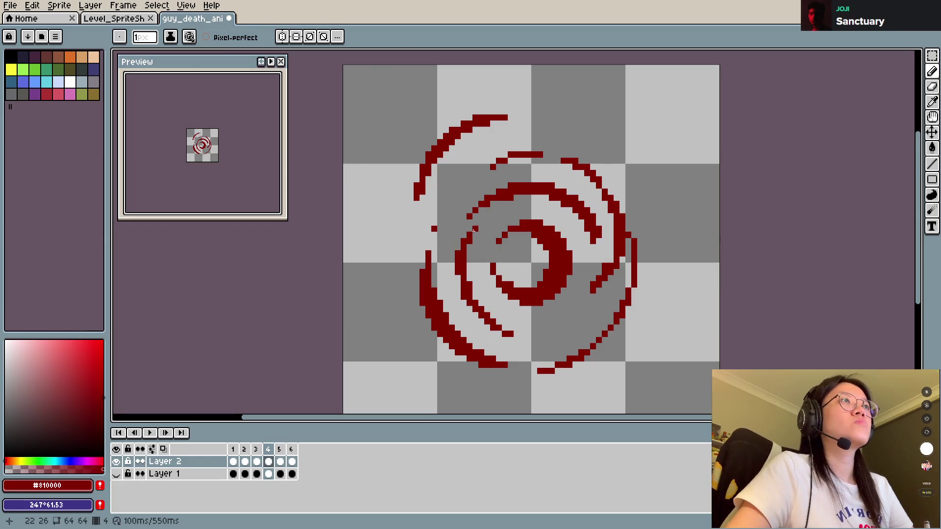
left_click(481, 222)
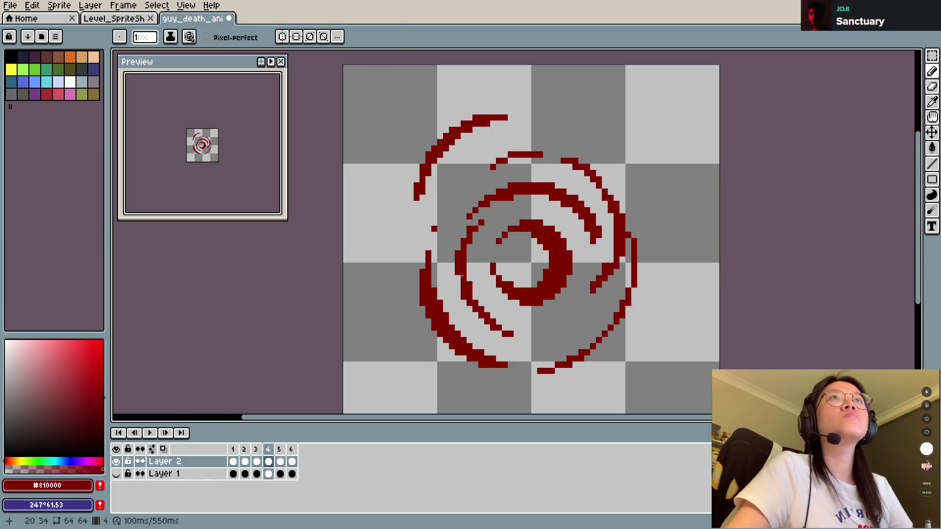
Erase the lower diagonal red stroke, reshape the stroke under the spiral, and save.
key("e")
mouse_move(485, 316)
left_mouse_down()
mouse_move(513, 335)
mouse_move(500, 318)
mouse_move(524, 315)
mouse_move(477, 312)
left_mouse_up()
key("b")
key("e")
key("b")
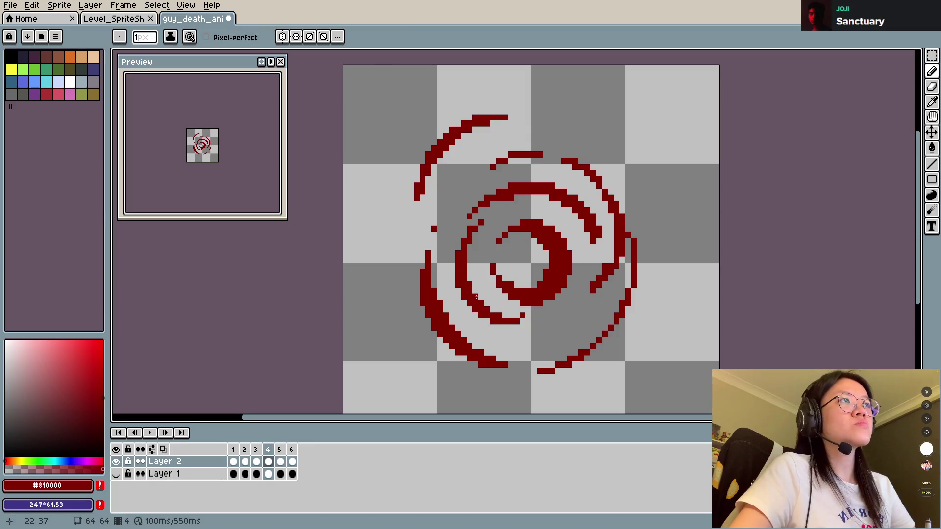
key("ctrl+s")
Trim part of the upper inner red arc, save, and play the animation preview.
key("e")
left_click_drag(504, 188, 468, 197)
key("b")
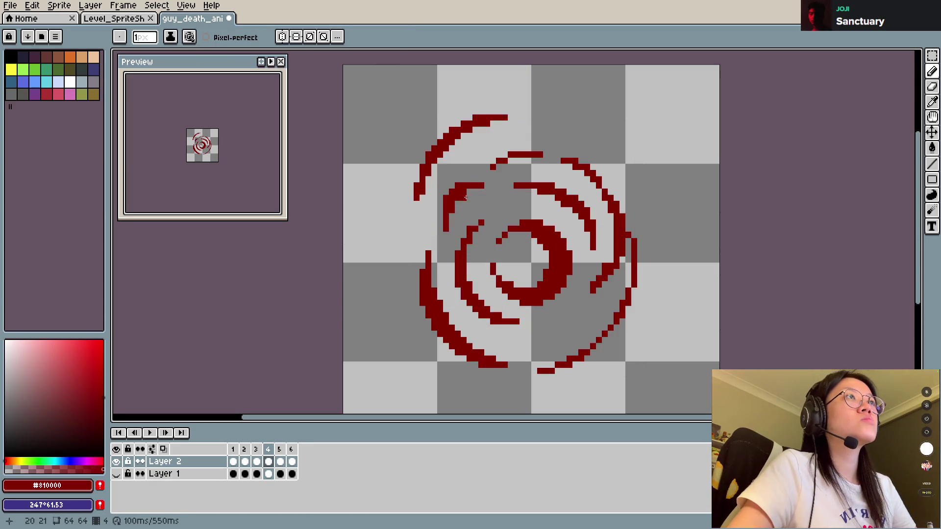
key("e")
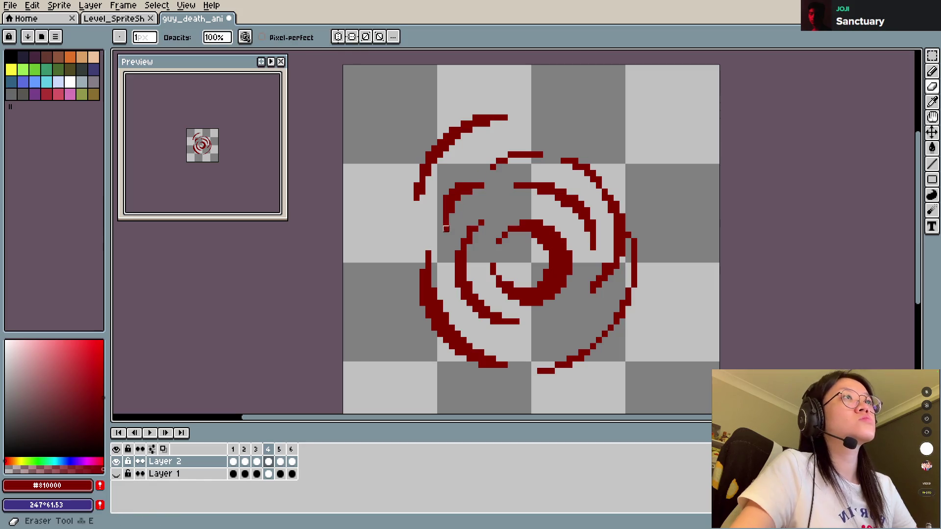
key("ctrl+s")
key("b")
key("Return")
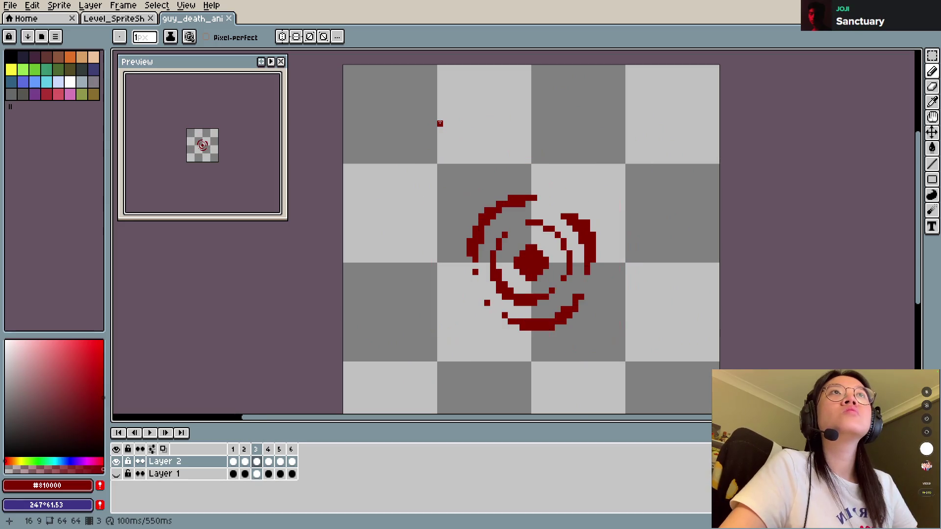
Erase pixels on the swirl's left edge, save, and compare against frame 2.
key("e")
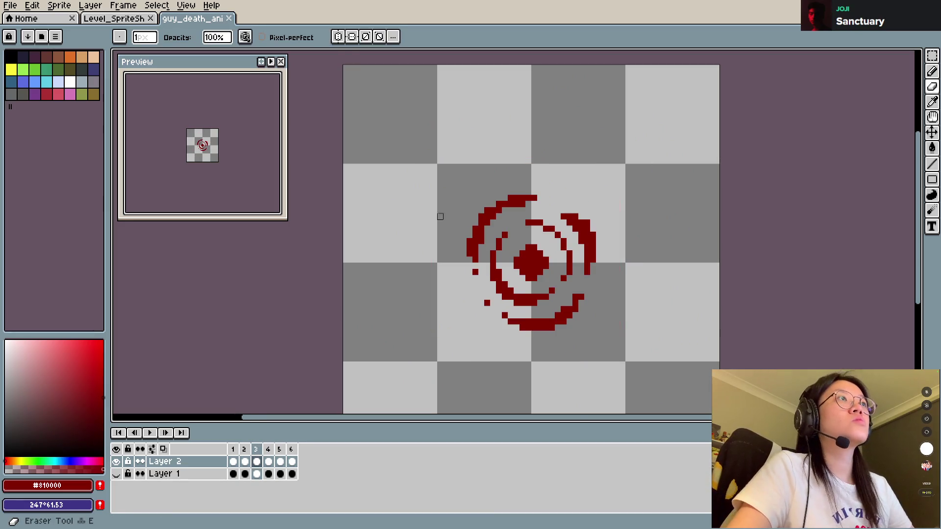
left_click_drag(470, 236, 470, 255)
key("ctrl+s")
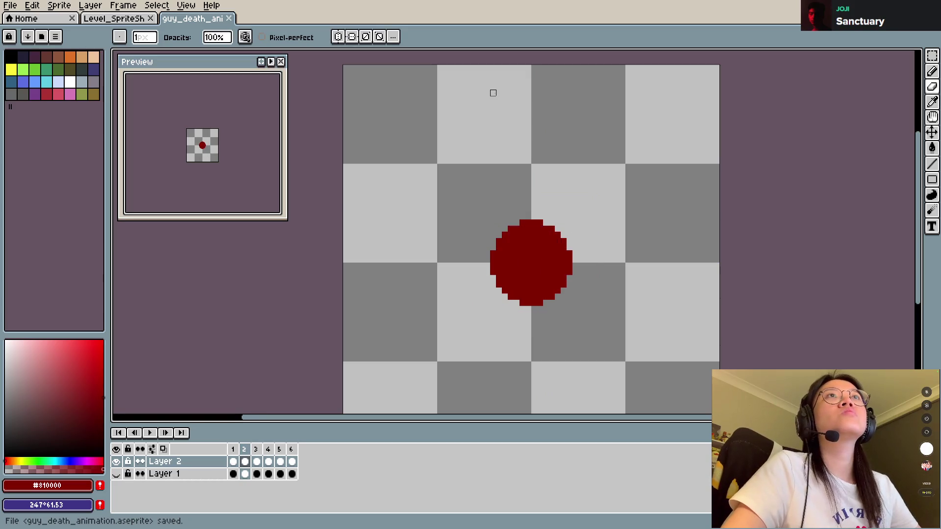
key("Left")
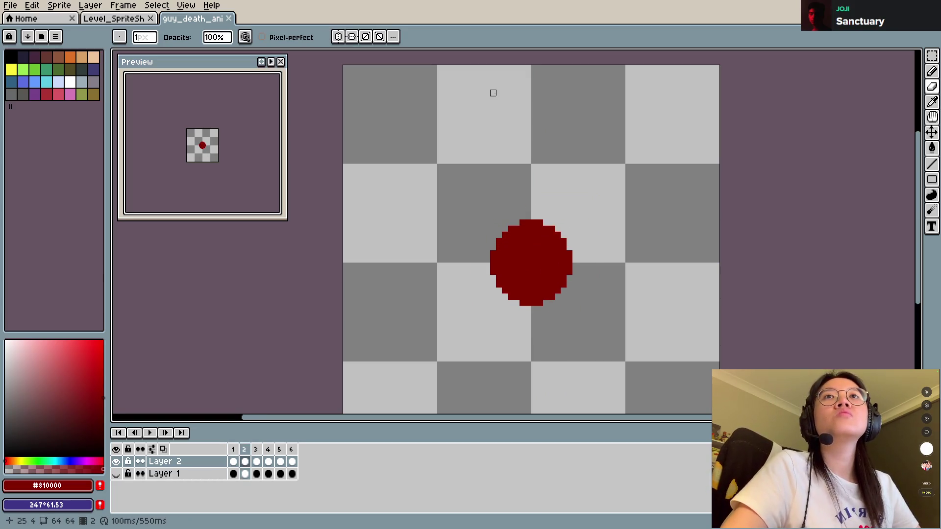
key("Right")
key("Right")
Erase the outer right and lower-right red arcs with a 3px eraser and draw a new right arc.
key("e")
mouse_move(618, 223)
left_mouse_down()
mouse_move(604, 282)
mouse_move(620, 237)
left_mouse_up()
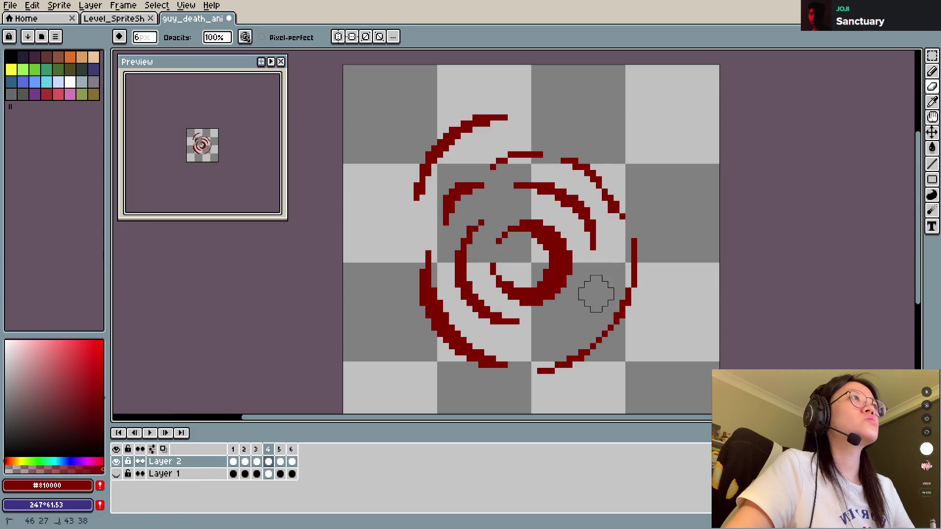
key("minus")
key("minus")
key("minus")
left_click_drag(551, 153, 635, 218)
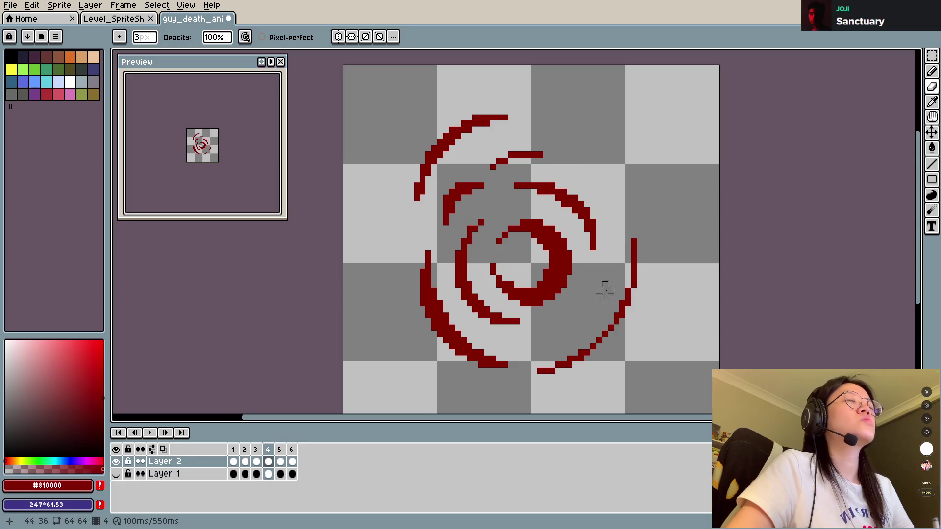
left_click_drag(633, 272, 546, 372)
key("b")
mouse_move(570, 340)
left_mouse_down()
mouse_move(630, 228)
mouse_move(591, 326)
mouse_move(617, 283)
left_mouse_up()
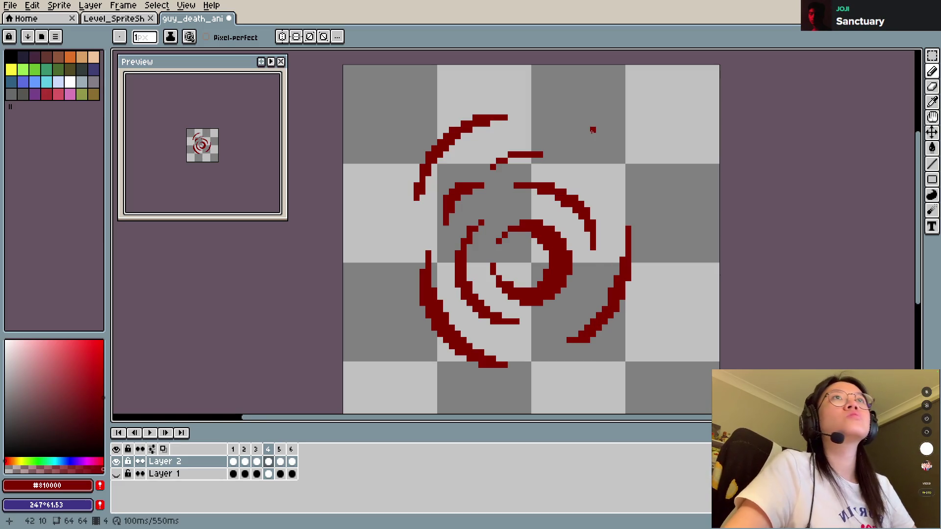
key("Right")
key("Left")
key("Left")
key("Right")
Replace the new right arc with one redrawn further left, nearer the centre, and save.
key("e")
mouse_move(622, 334)
left_mouse_down()
mouse_move(620, 245)
mouse_move(616, 294)
left_mouse_up()
key("b")
mouse_move(548, 357)
left_mouse_down()
mouse_move(564, 349)
mouse_move(610, 253)
mouse_move(606, 329)
mouse_move(615, 268)
left_mouse_up()
key("v")
key("ctrl+z")
key("b")
key("ctrl+z")
left_click_drag(547, 354, 601, 326)
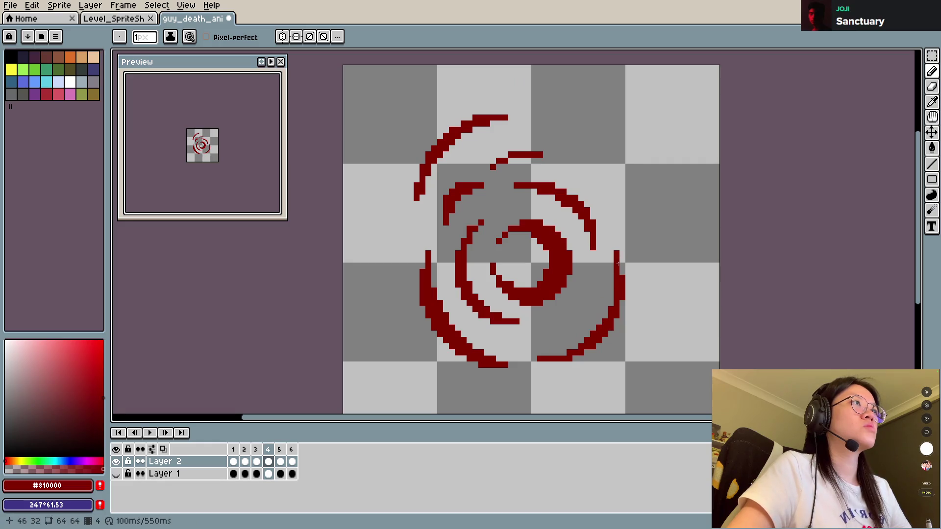
key("ctrl+s")
Undo the last lower-right arc stroke and add a new empty Layer 3 above Layer 2.
key("v")
key("ctrl+z")
key("b")
key("shift+n")
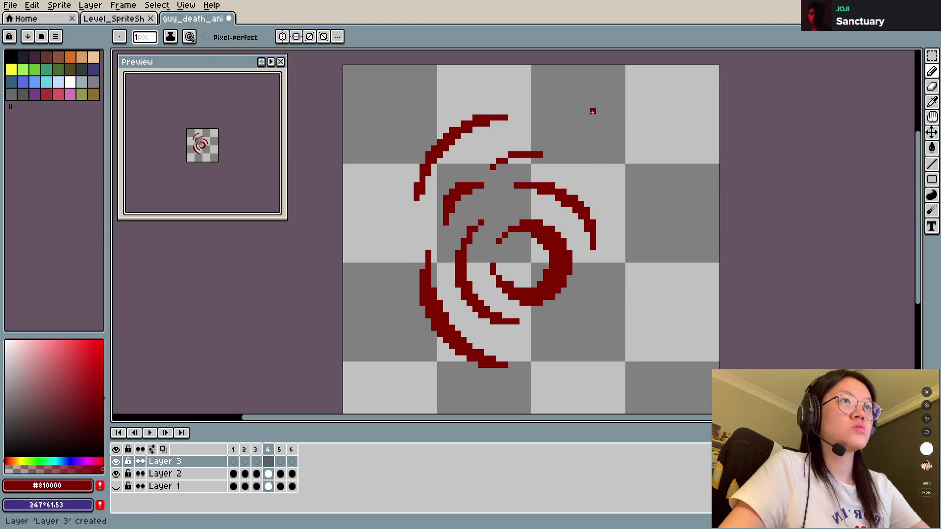
Paint a trial red disc on Layer 3, erase it again, and save.
scroll(579, 284, "up", 10)
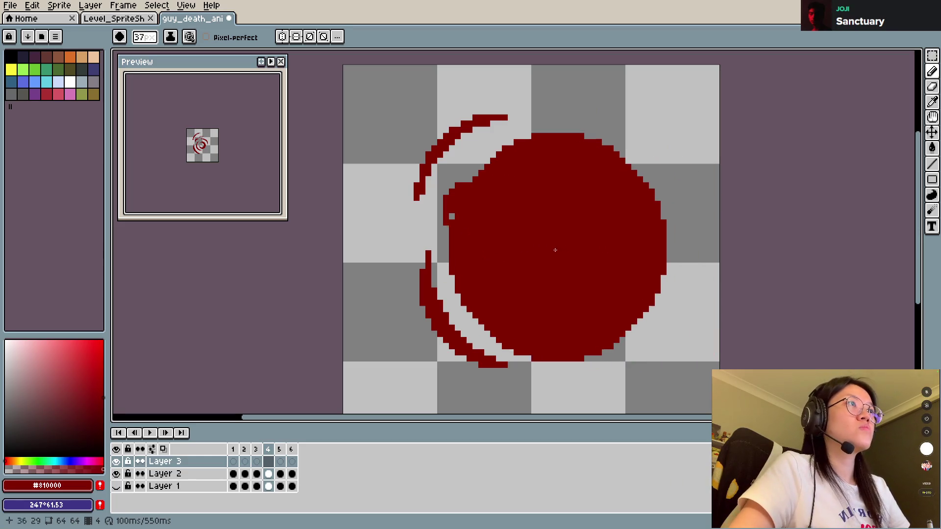
scroll(557, 252, "down", 5)
left_click_drag(546, 280, 533, 265)
key("e")
scroll(549, 265, "up", 3)
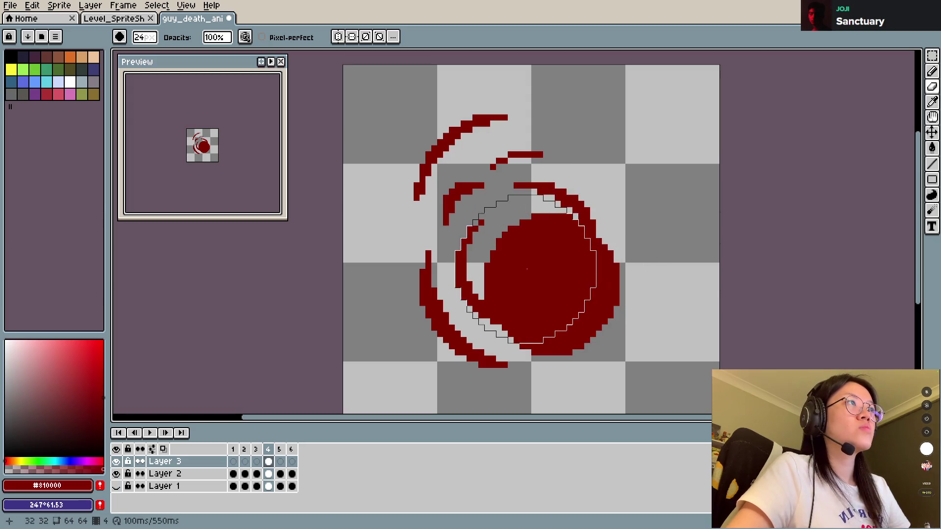
left_click(533, 267)
key("ctrl+s")
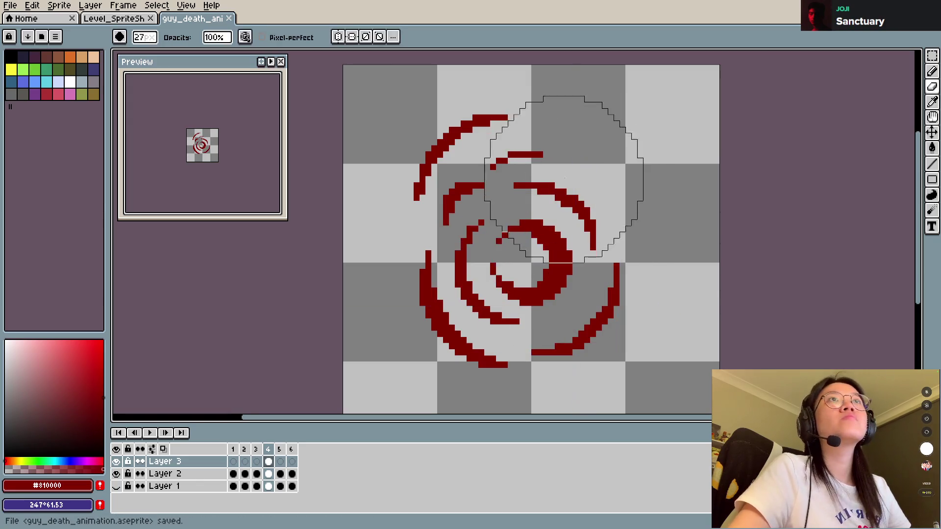
scroll(491, 324, "down", 10)
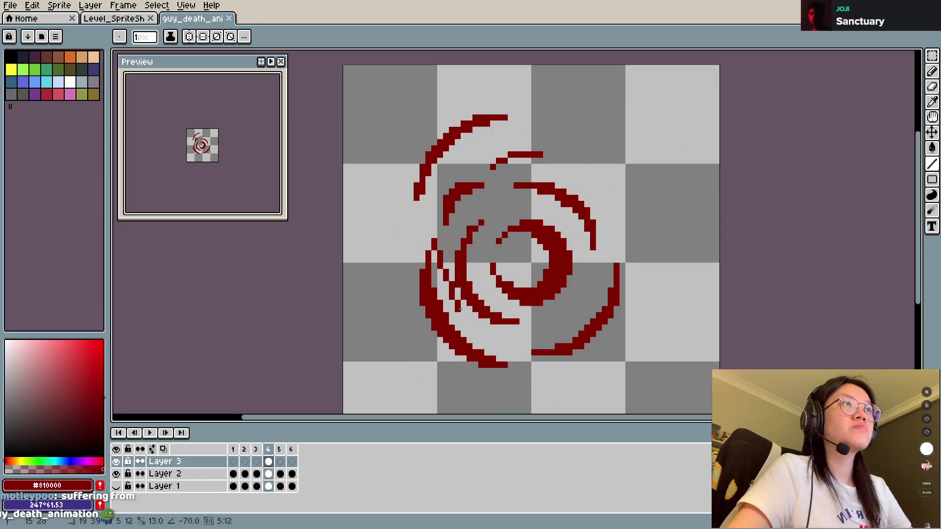
Marquee-select the spiral's left arc, then switch to the Lasso tool and clear the selection.
key("m")
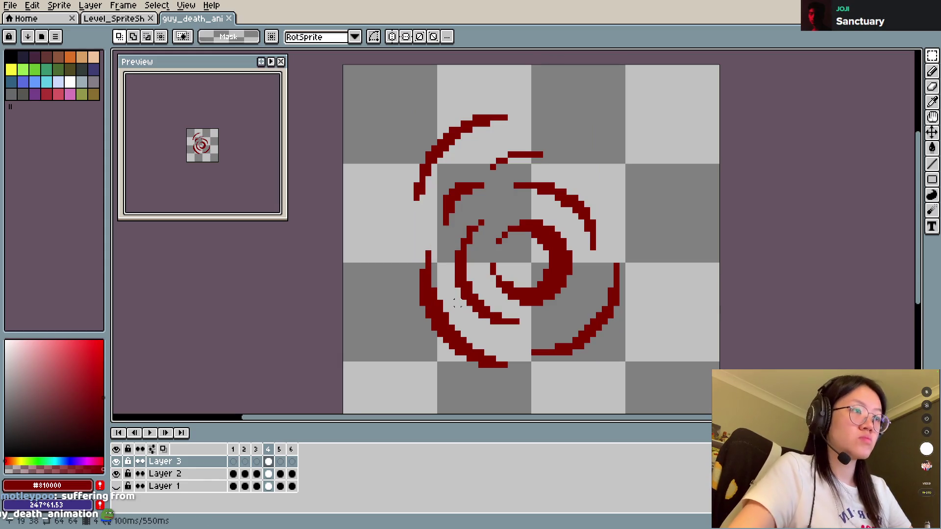
left_click_drag(412, 237, 451, 371)
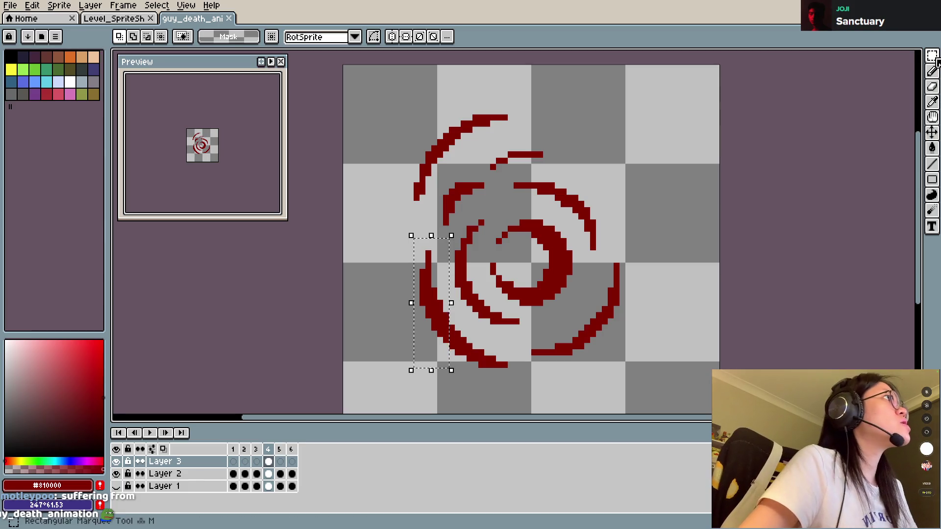
mouse_move(932, 56)
left_click(890, 57)
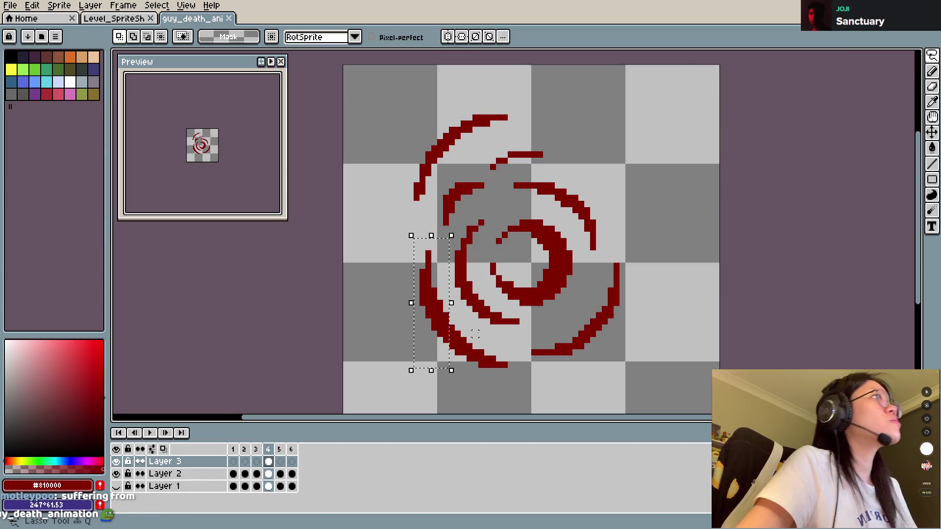
left_click(425, 238)
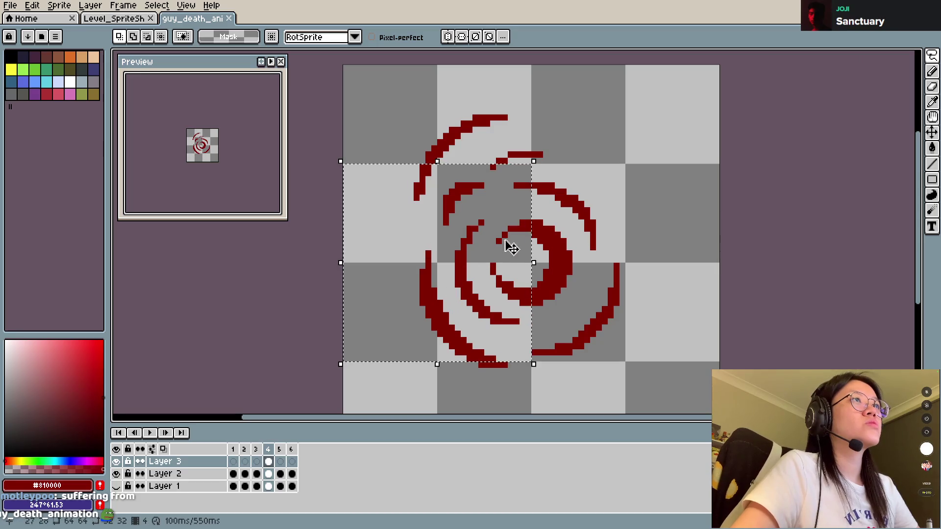
mouse_move(921, 60)
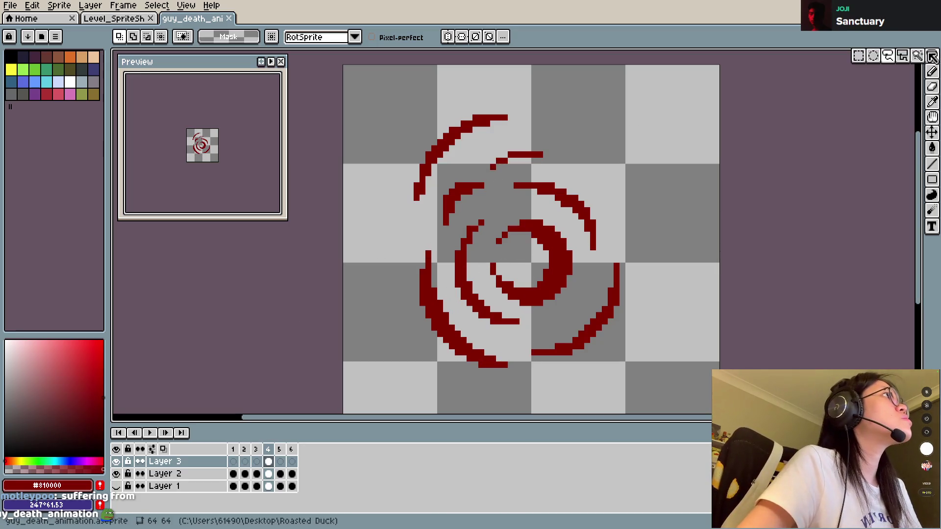
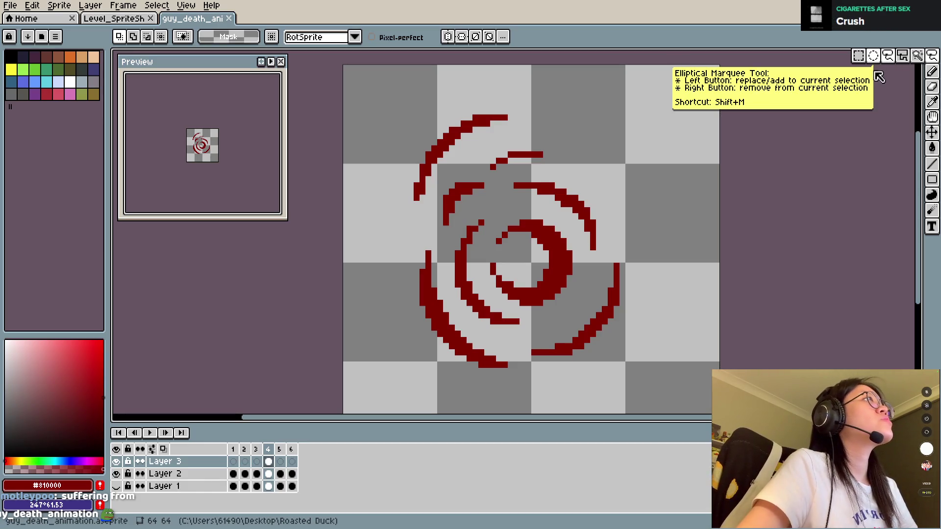
Lasso frame 4's lower-left swirl arc and shift it outward to the left.
left_click_drag(433, 239, 446, 336)
mouse_move(405, 245)
left_mouse_down()
mouse_move(452, 379)
mouse_move(494, 334)
mouse_move(414, 231)
left_mouse_up()
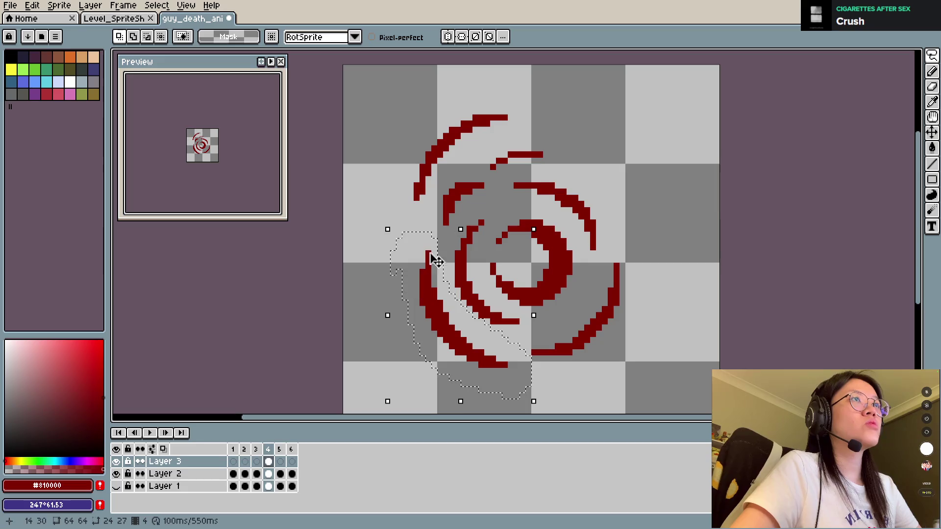
mouse_move(457, 319)
left_mouse_down()
mouse_move(426, 310)
mouse_move(445, 319)
left_mouse_up()
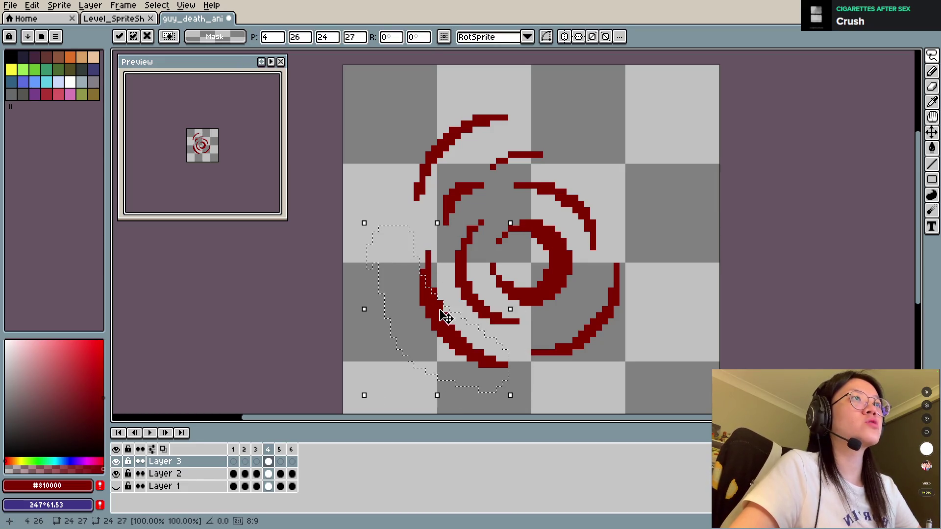
key("Return")
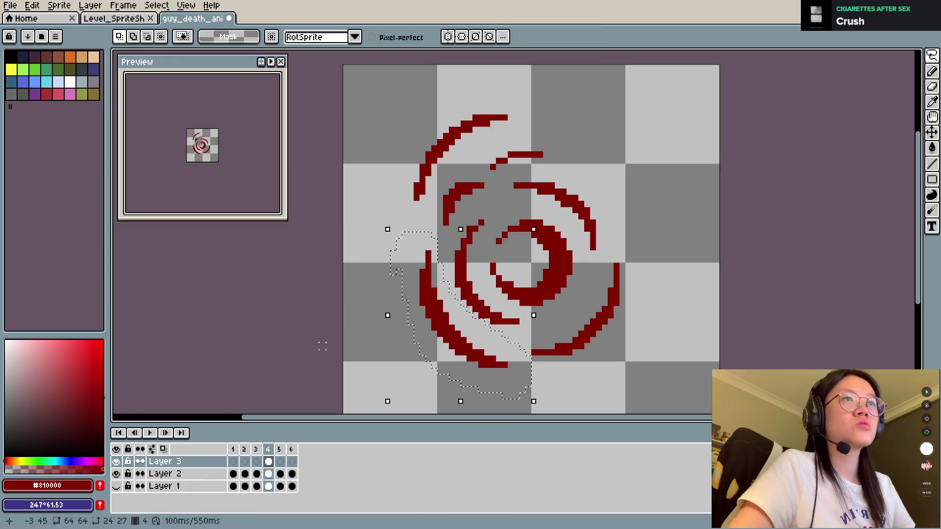
Merge Layer 3 down into Layer 2 and settle the moved arc in place.
right_click(196, 461)
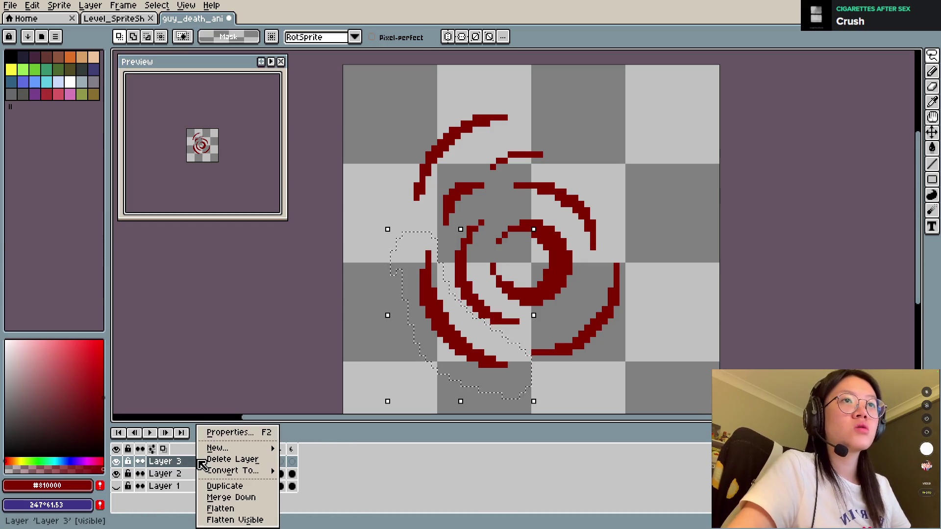
left_click(241, 497)
mouse_move(448, 332)
left_mouse_down()
mouse_move(427, 319)
mouse_move(449, 336)
left_mouse_up()
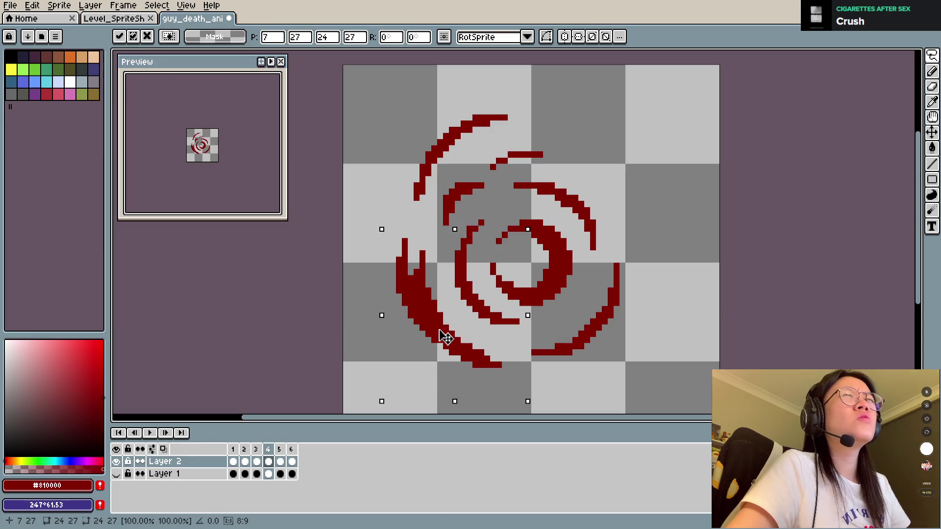
left_click(692, 290)
Erase stray pixels along the lower-left edge and add a short red dash below the arc.
key("e")
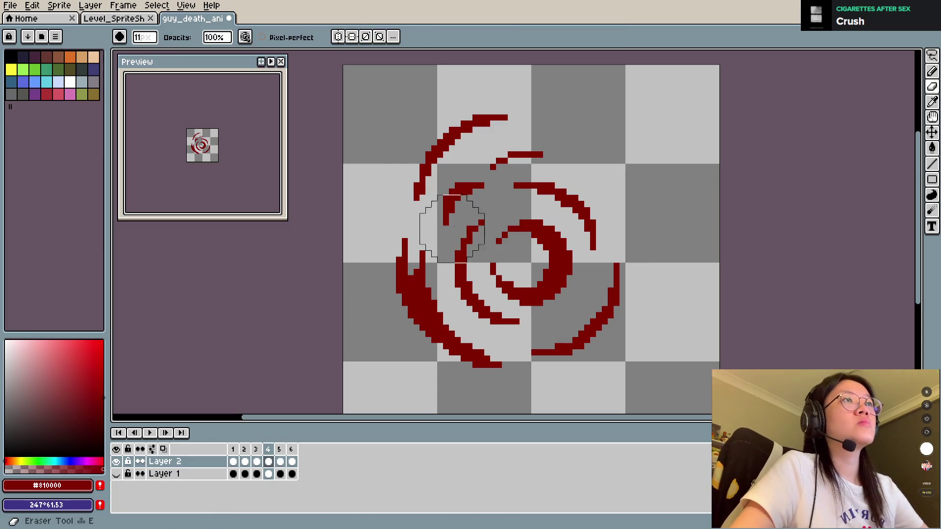
left_click_drag(505, 364, 411, 341)
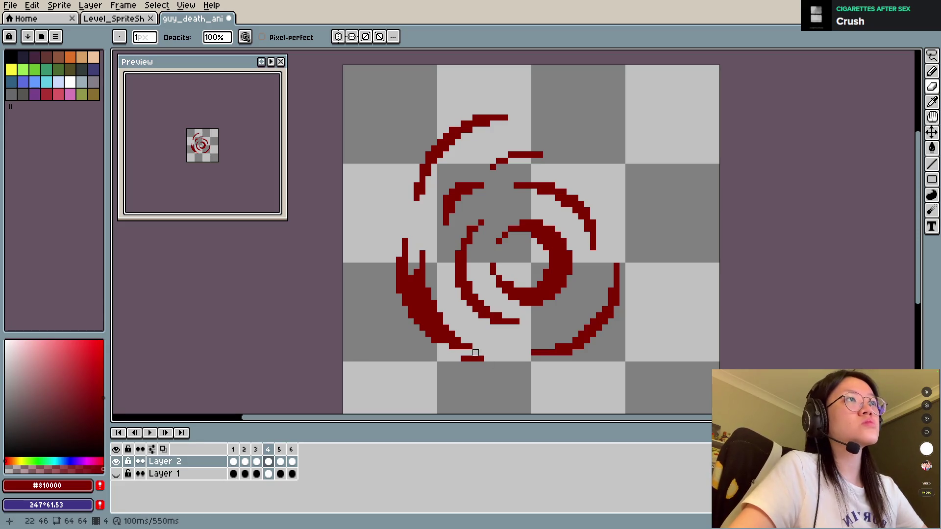
key("b")
left_click(470, 322)
key("ctrl+z")
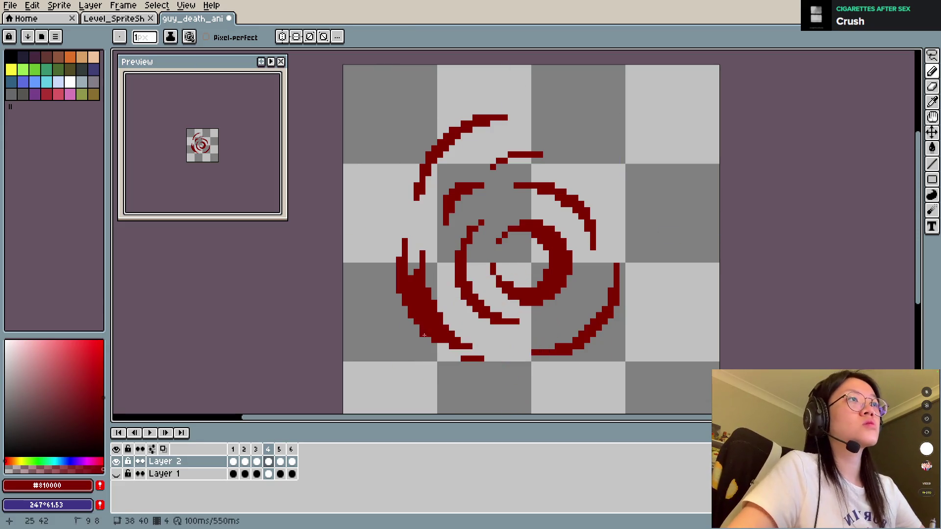
left_click_drag(473, 346, 523, 335)
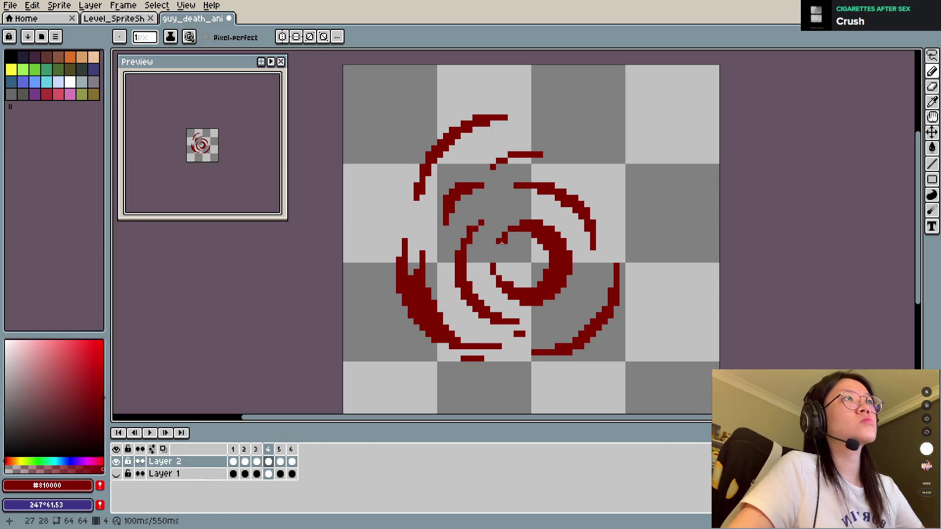
Add two red pixels below the arc's end and extend the inner arc's top edge.
left_click(446, 235)
left_click(451, 247)
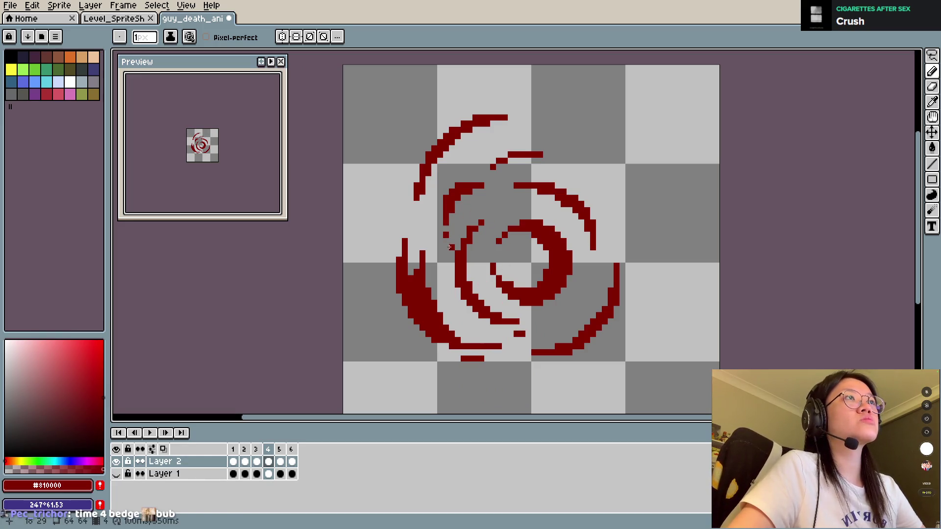
left_click_drag(475, 180, 494, 179)
key("ctrl+z")
left_click(499, 210)
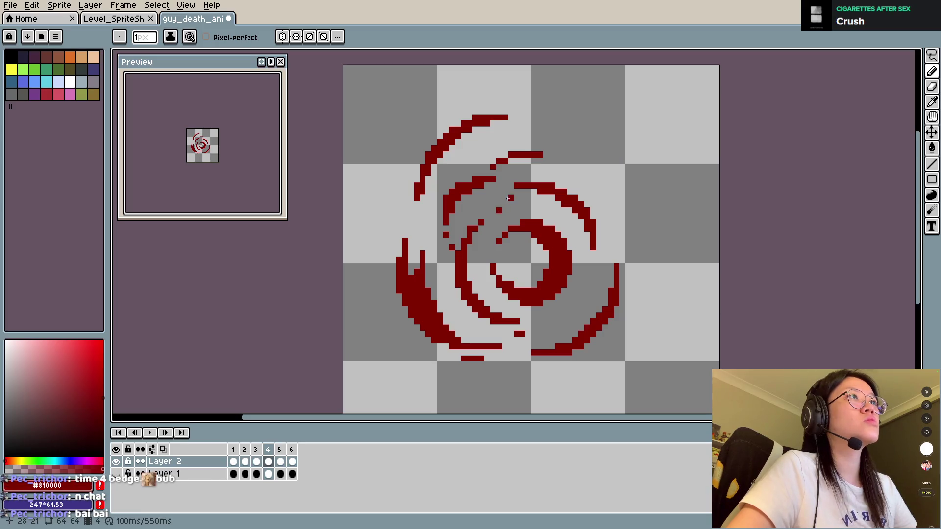
Trim the top row of the right arc and save the file.
key("e")
left_click_drag(510, 185, 552, 192)
key("b")
key("ctrl+s")
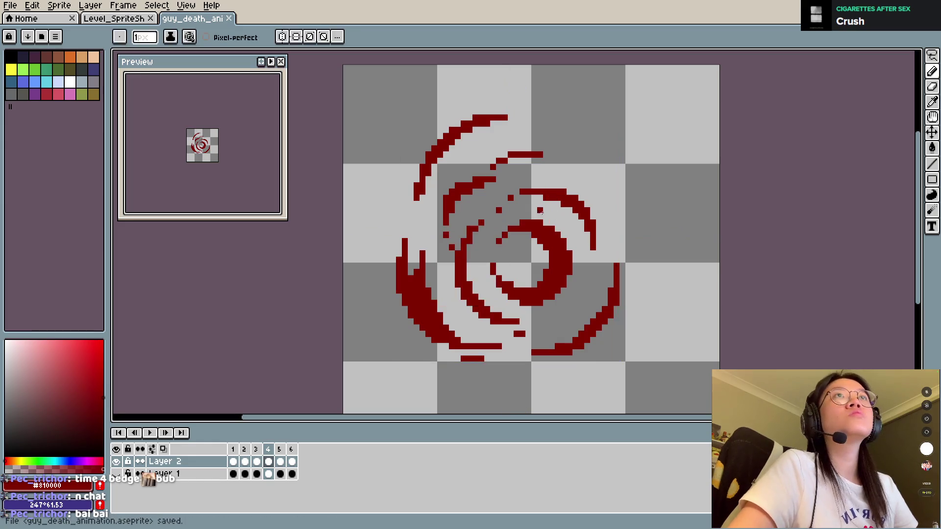
Preview the animation, then break frame 4's left swirl stroke into scattered pixels and save.
key("Return")
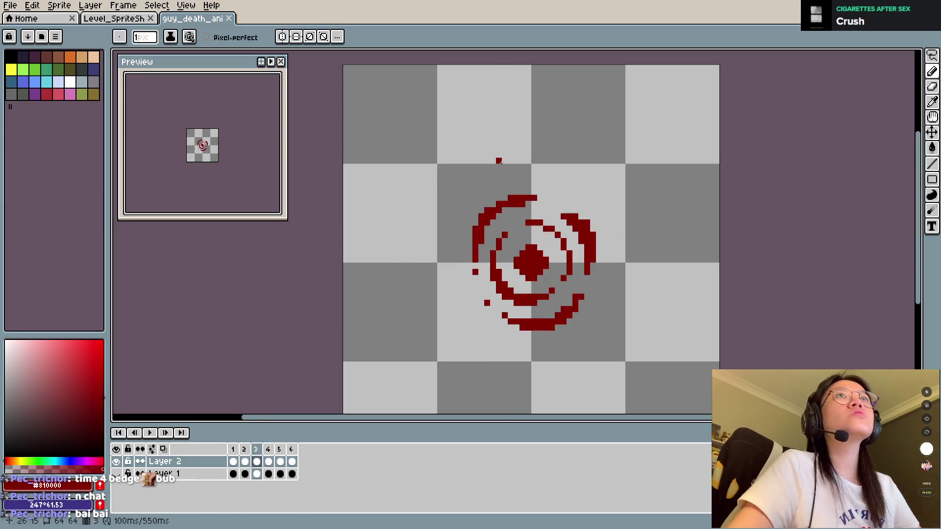
key("Return")
key("Return")
key("Return")
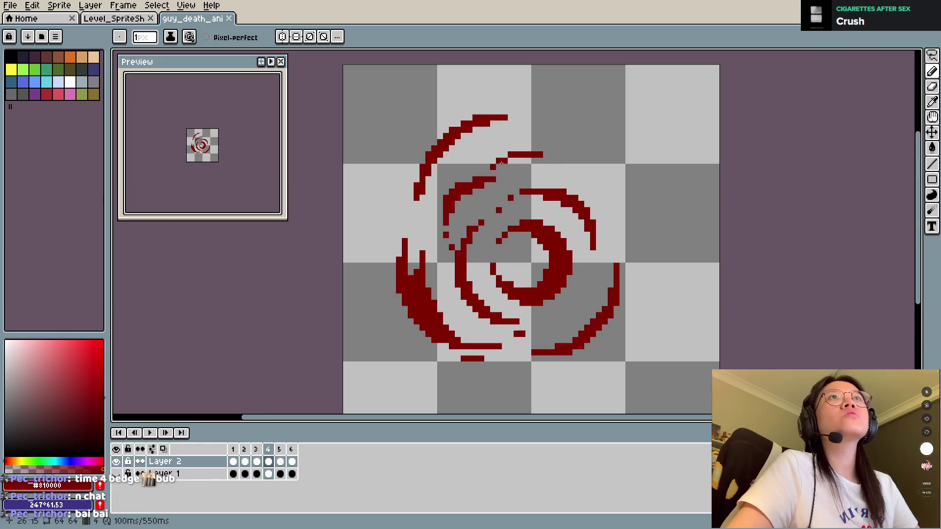
key("e")
mouse_move(434, 279)
left_mouse_down()
mouse_move(399, 248)
mouse_move(458, 340)
mouse_move(422, 282)
mouse_move(464, 333)
left_mouse_up()
left_click_drag(426, 294, 483, 374)
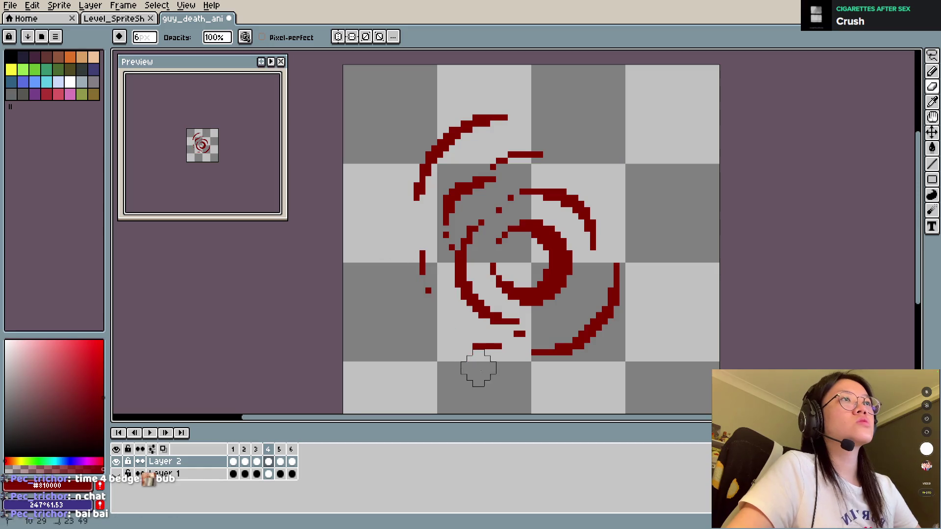
key("b")
mouse_move(454, 343)
left_mouse_down()
mouse_move(500, 349)
mouse_move(434, 290)
mouse_move(512, 346)
left_mouse_up()
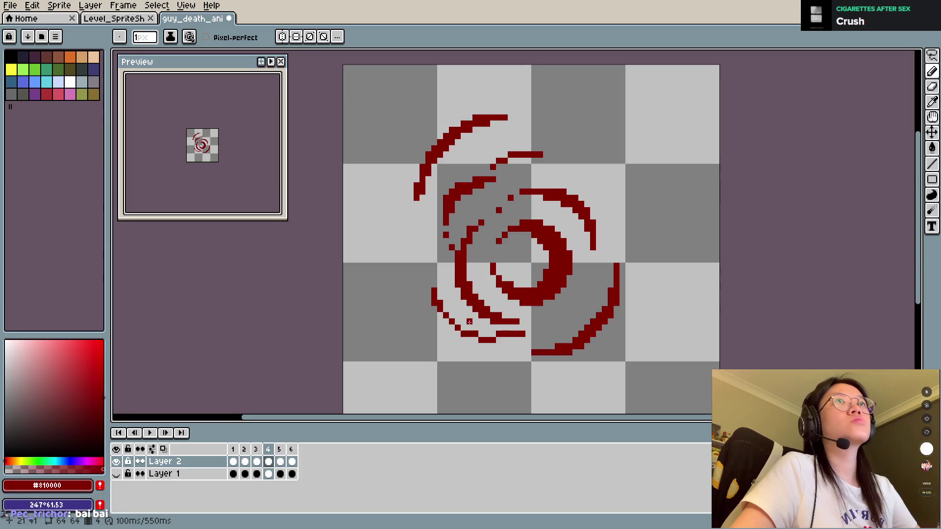
key("ctrl+z")
key("ctrl+z")
key("ctrl+z")
key("ctrl+s")
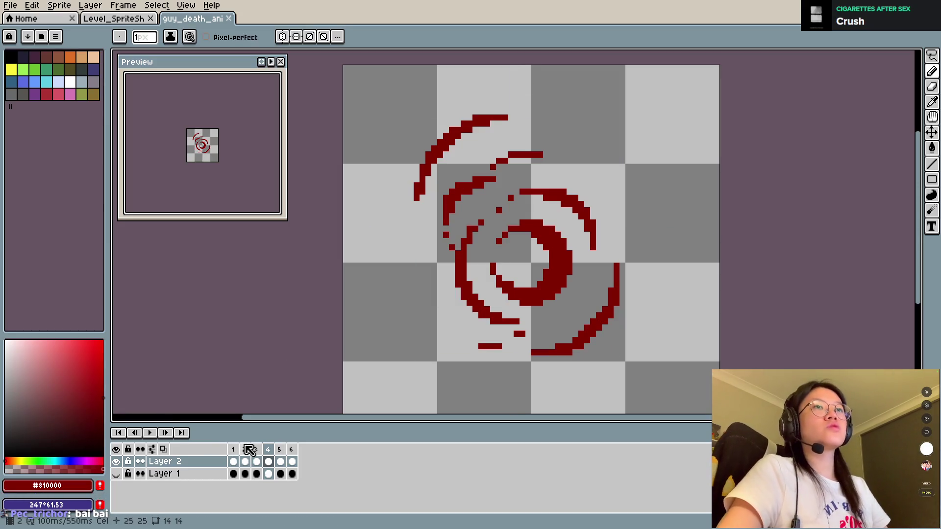
Erase the solid blob at the centre of frame 3's red rings.
left_click(245, 462)
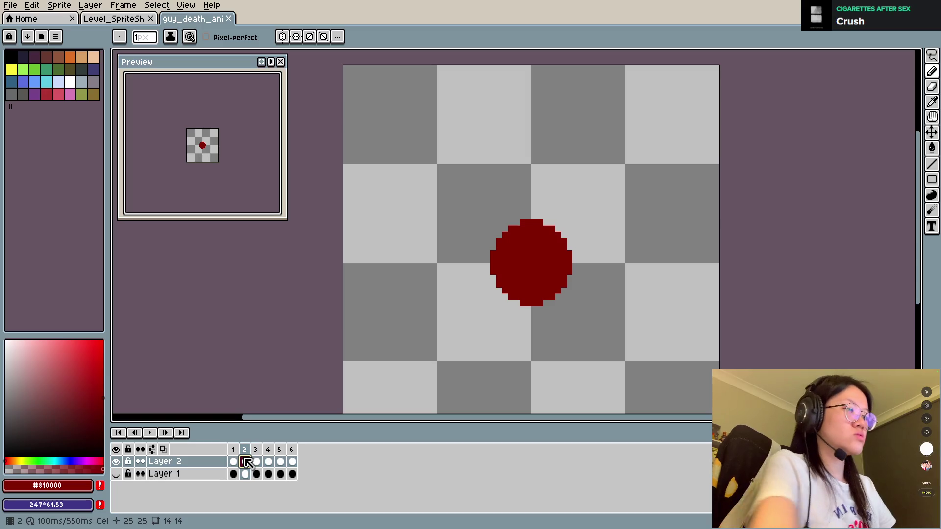
key("Delete")
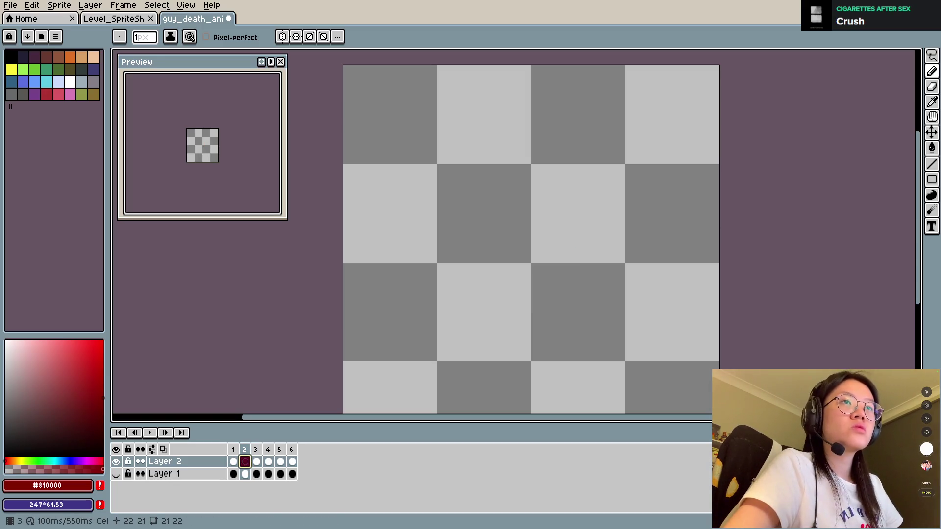
key("ctrl+z")
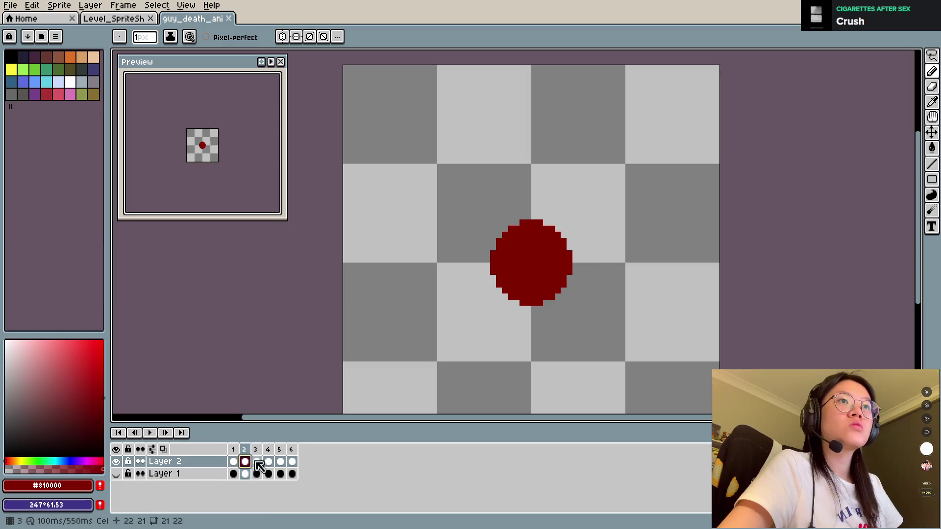
left_click(257, 462)
key("e")
left_click_drag(529, 260, 535, 250)
key("Left")
key("Right")
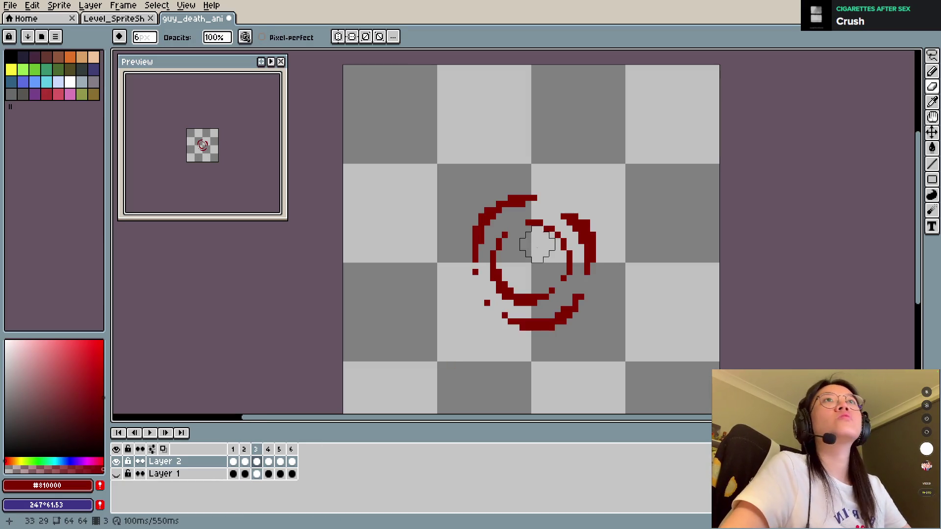
Add a short straight line on the ring's left edge.
key("b")
mouse_move(568, 229)
left_mouse_down()
mouse_move(554, 223)
mouse_move(575, 243)
mouse_move(566, 238)
left_mouse_up()
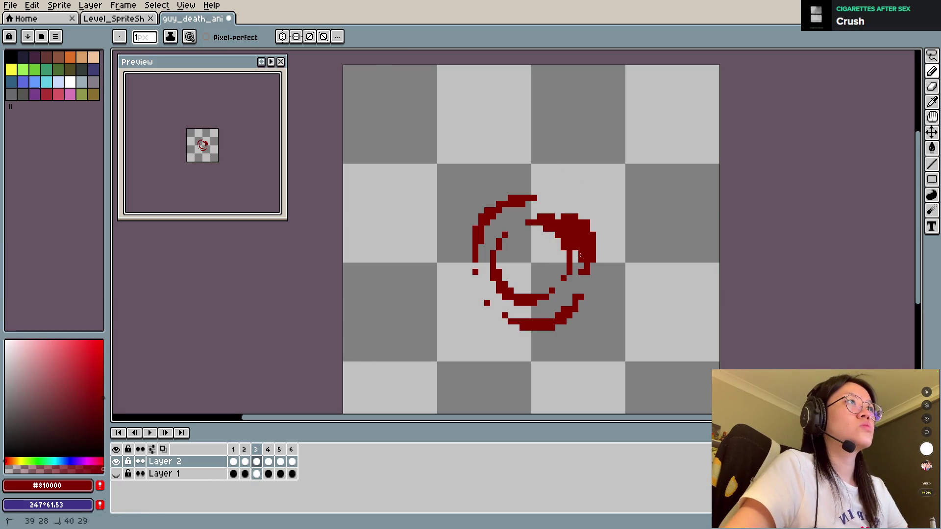
key("ctrl+z")
key("ctrl+z")
key("ctrl+z")
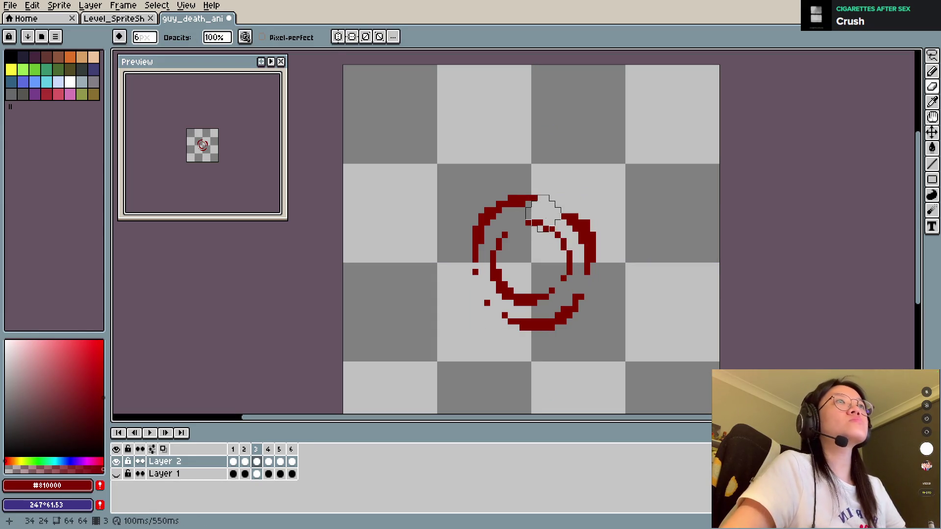
key("l")
left_click_drag(479, 267, 484, 287)
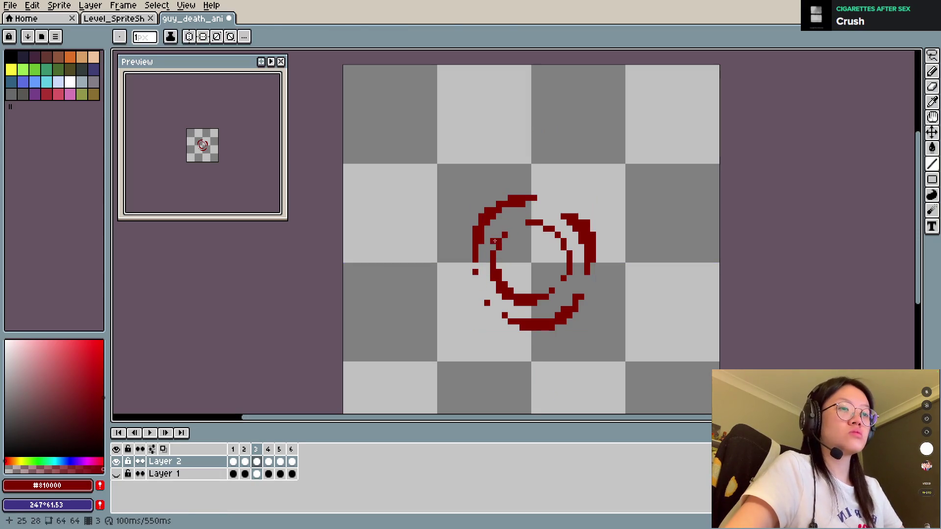
Lasso part of the ring's left side, try nudging it upward, then cancel the move.
key("q")
mouse_move(479, 273)
left_mouse_down()
mouse_move(555, 169)
mouse_move(466, 311)
mouse_move(483, 294)
left_mouse_up()
key("Up")
key("Up")
key("Up")
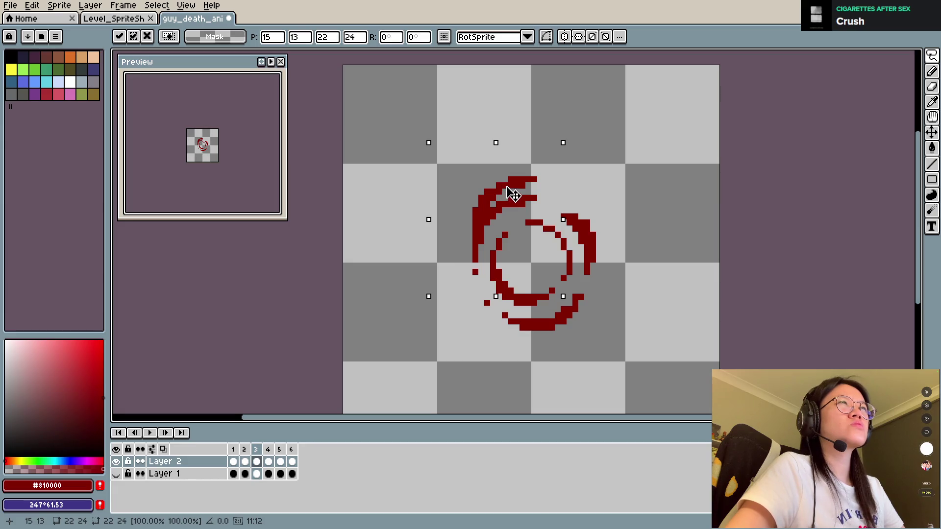
mouse_move(513, 195)
left_mouse_down()
mouse_move(557, 166)
mouse_move(525, 191)
mouse_move(521, 180)
mouse_move(542, 183)
mouse_move(536, 172)
left_mouse_up()
key("Escape")
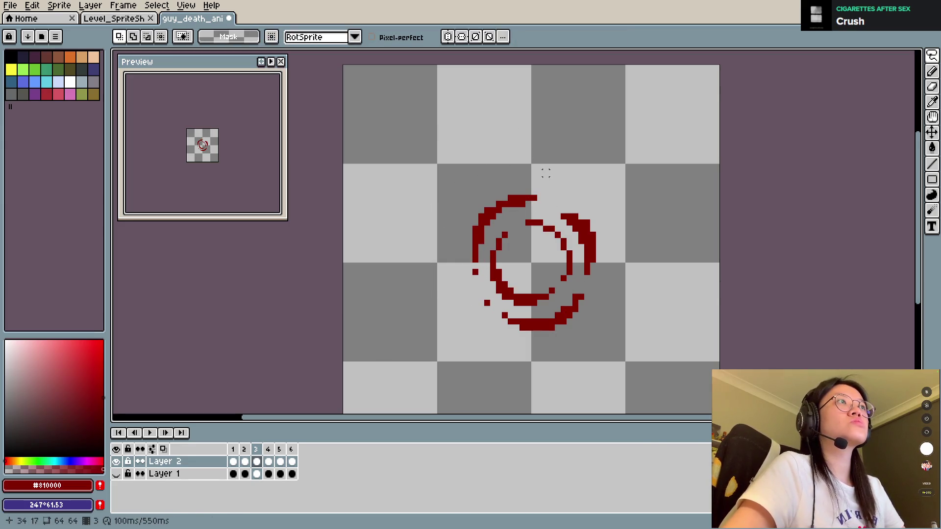
Reposition the ring's left, lower and right arcs using lasso selections.
left_click_drag(481, 297, 493, 230)
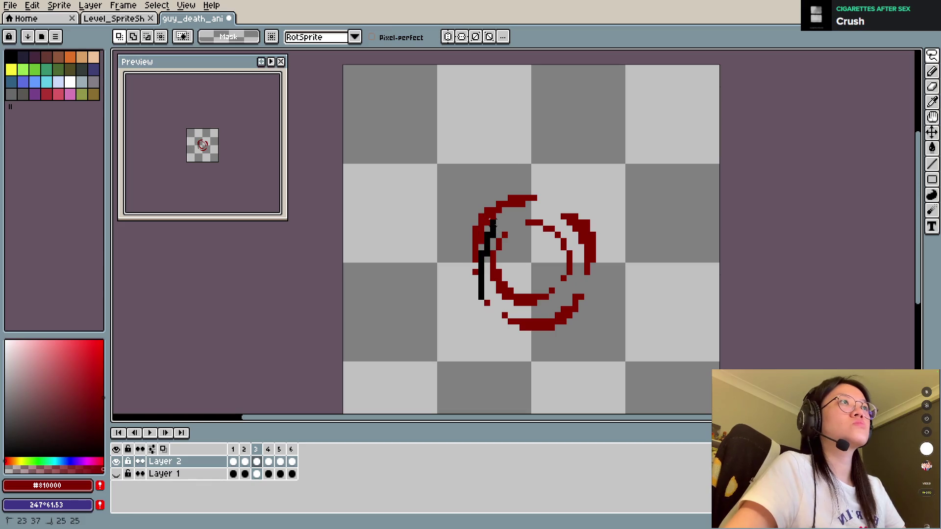
mouse_move(549, 198)
left_mouse_down()
mouse_move(501, 190)
mouse_move(526, 184)
left_mouse_up()
left_click(490, 297)
mouse_move(480, 284)
left_mouse_down()
mouse_move(572, 361)
mouse_move(550, 322)
mouse_move(536, 330)
mouse_move(537, 341)
left_mouse_up()
left_click(571, 204)
mouse_move(544, 209)
left_mouse_down()
mouse_move(610, 274)
mouse_move(571, 233)
mouse_move(607, 308)
left_mouse_up()
left_click_drag(597, 248, 603, 252)
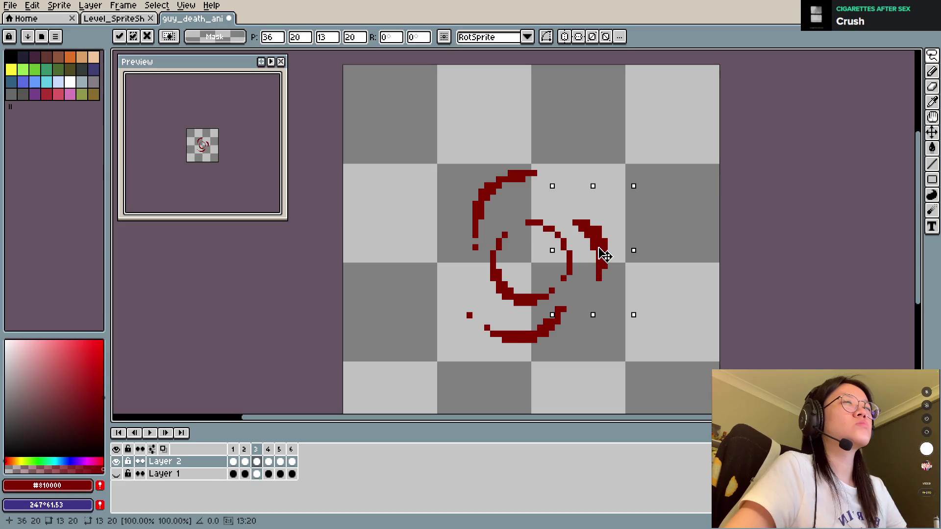
left_click(545, 168)
Draw a red arc joining the stray dots on the ring's left side.
key("v")
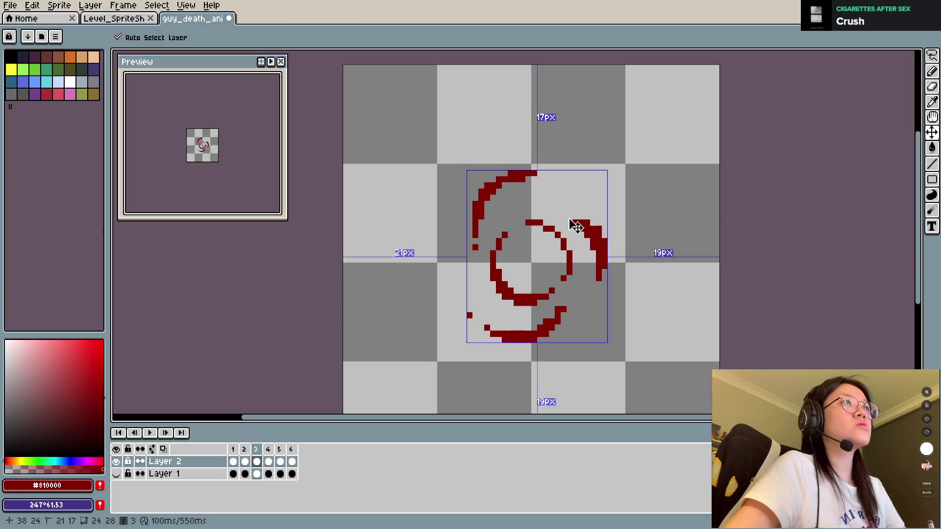
key("b")
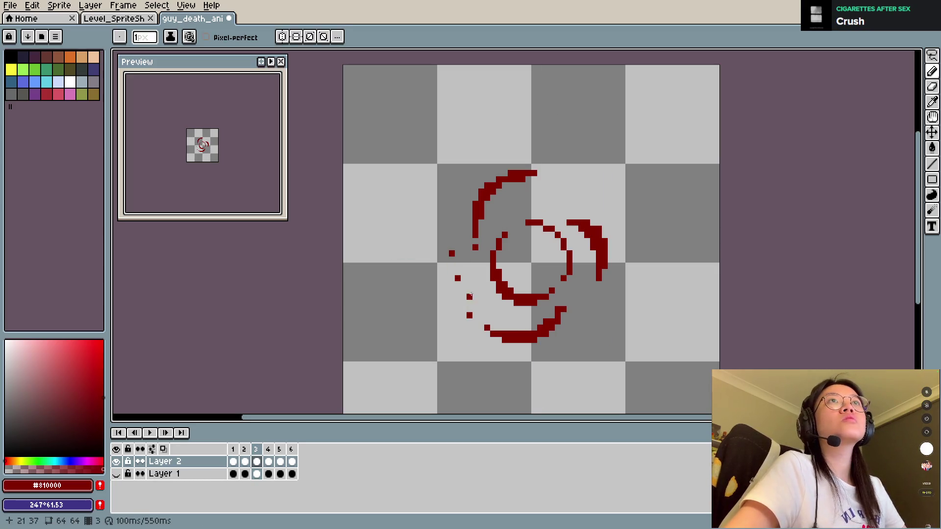
left_click_drag(456, 271, 500, 300)
key("Left")
key("Right")
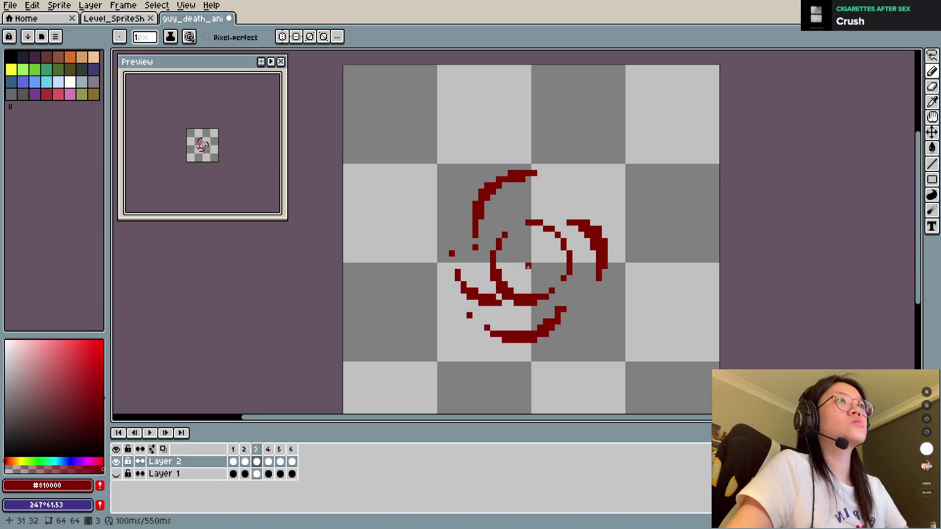
Erase the inner ring's right side, draw a curling arc inside it, and save.
key("e")
left_click_drag(542, 223, 561, 245)
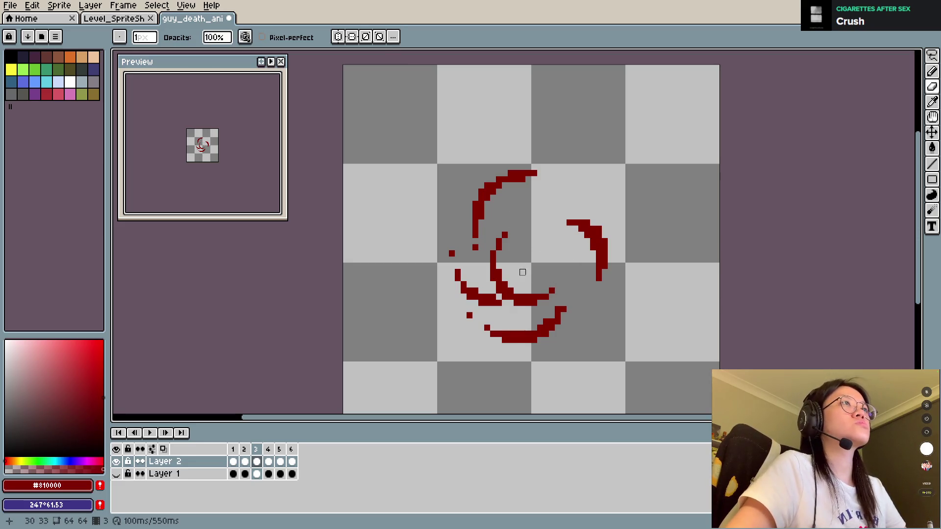
key("b")
mouse_move(555, 293)
left_mouse_down()
mouse_move(548, 249)
mouse_move(528, 257)
mouse_move(528, 247)
mouse_move(522, 262)
left_mouse_up()
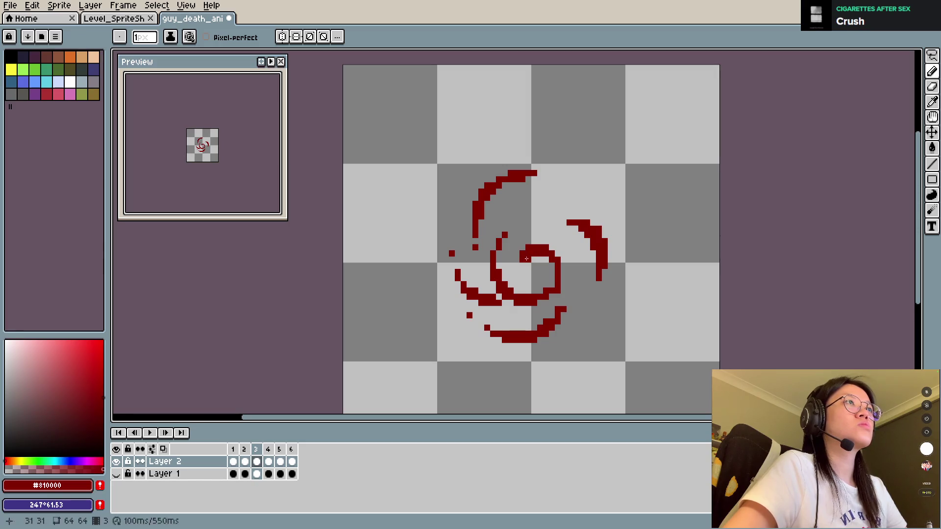
key("e")
left_click(558, 291)
key("b")
left_click_drag(555, 293, 554, 284)
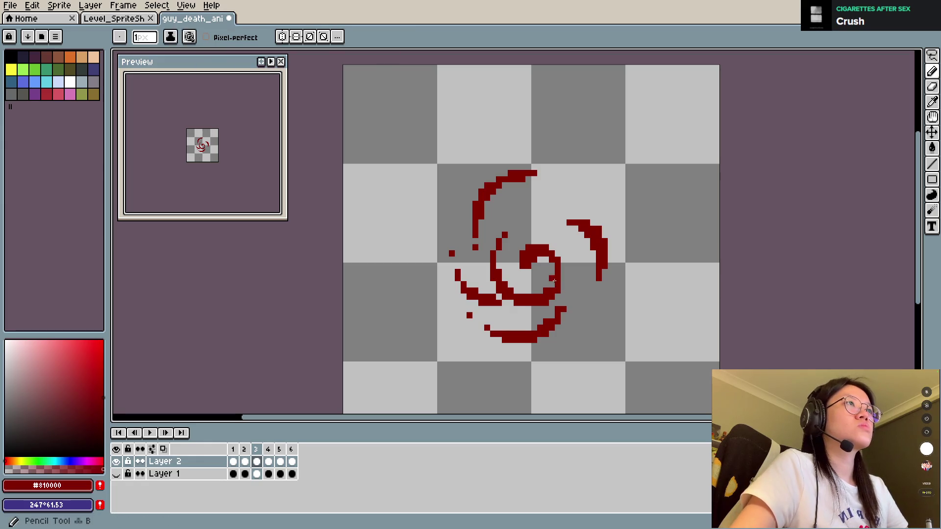
key("ctrl+s")
key("comma")
On frame 2, hollow out the solid red circle into a ring.
key("period")
key("comma")
key("comma")
key("period")
key("e")
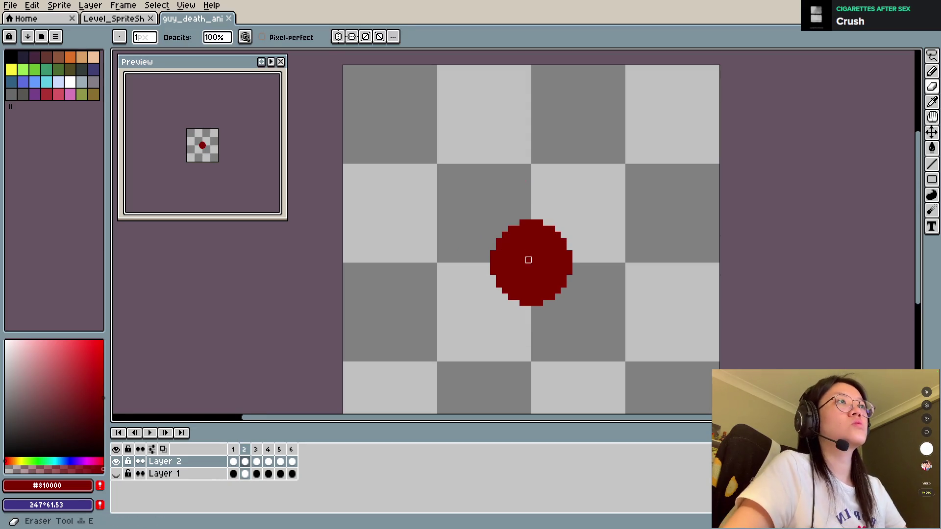
left_click_drag(527, 254, 540, 271)
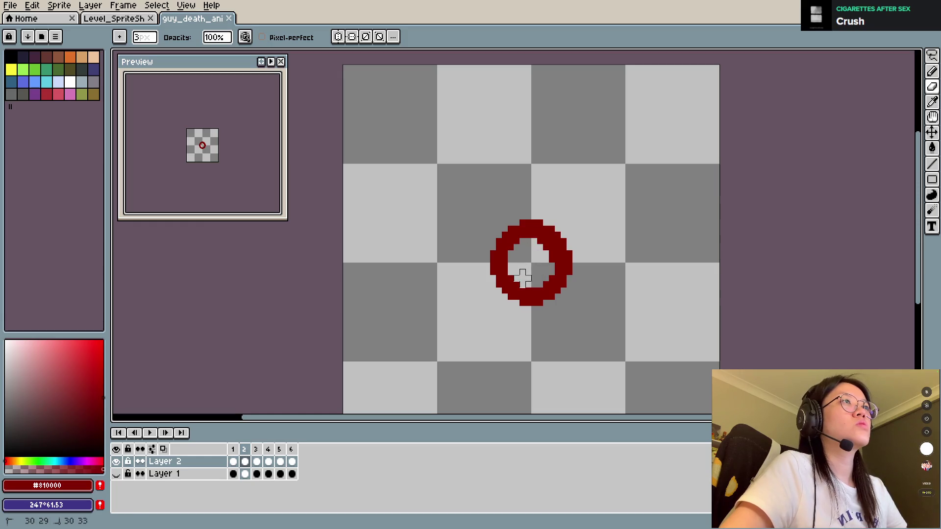
Add a small red blob inside the ring and open a gap at its top-right.
key("b")
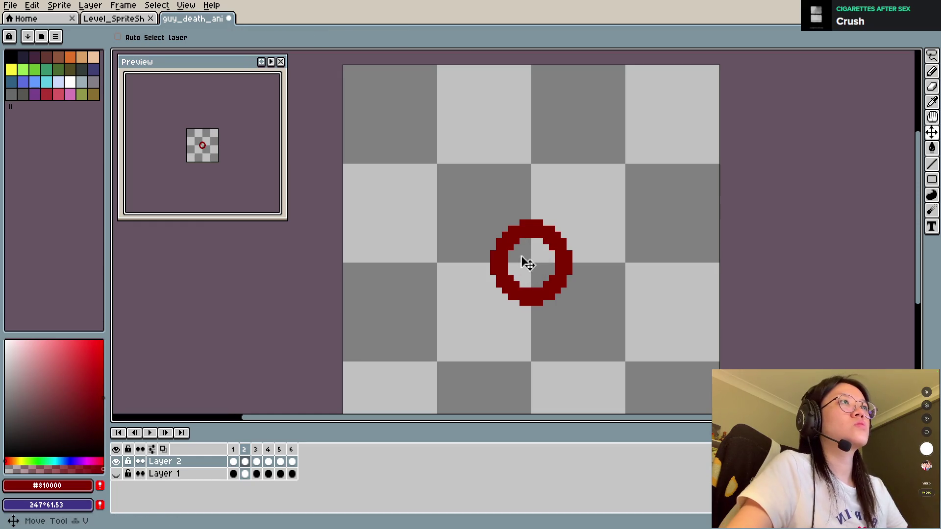
left_click(528, 253)
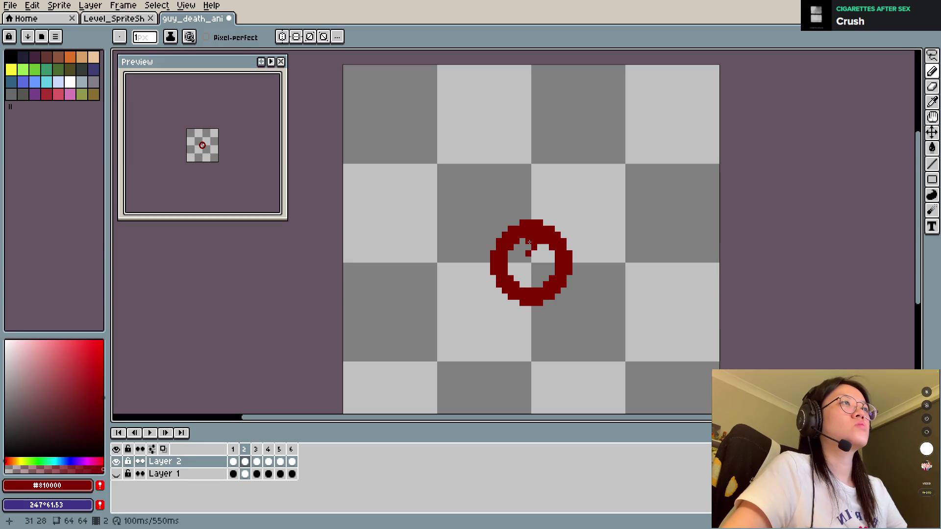
key("e")
left_click_drag(526, 225, 550, 219)
key("Left")
key("Right")
key("Right")
key("Right")
key("Right")
key("Right")
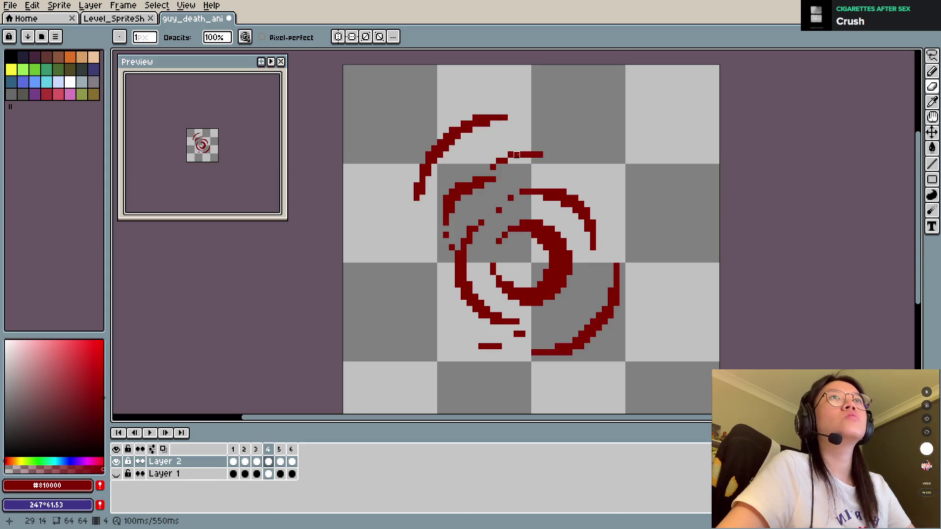
key("Left")
key("Left")
key("Left")
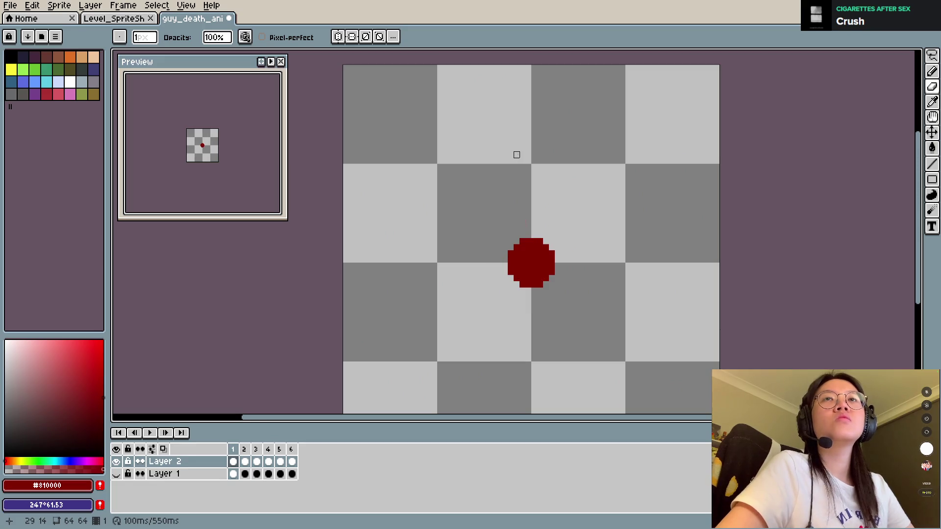
key("Right")
Join the spiral's inner tip to the ring and erase the ring's top row.
key("b")
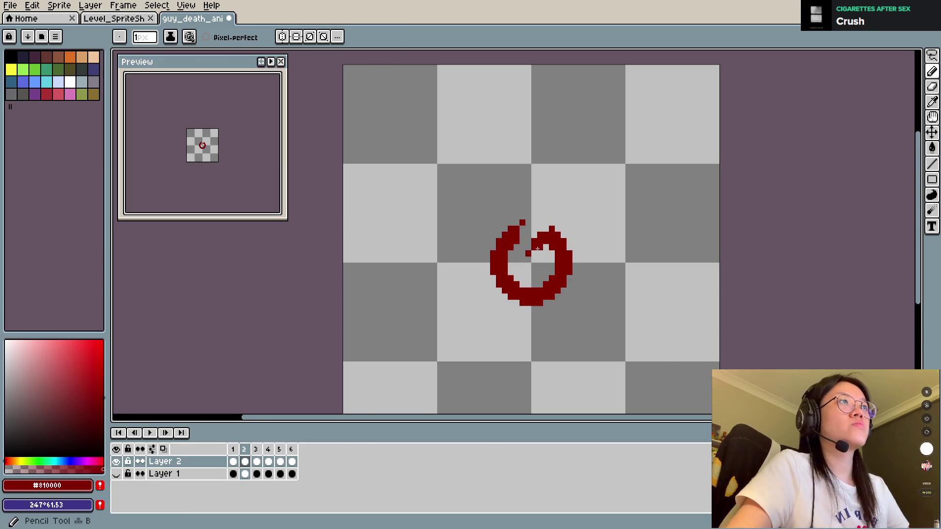
left_click_drag(528, 259, 544, 247)
left_click(529, 265)
key("e")
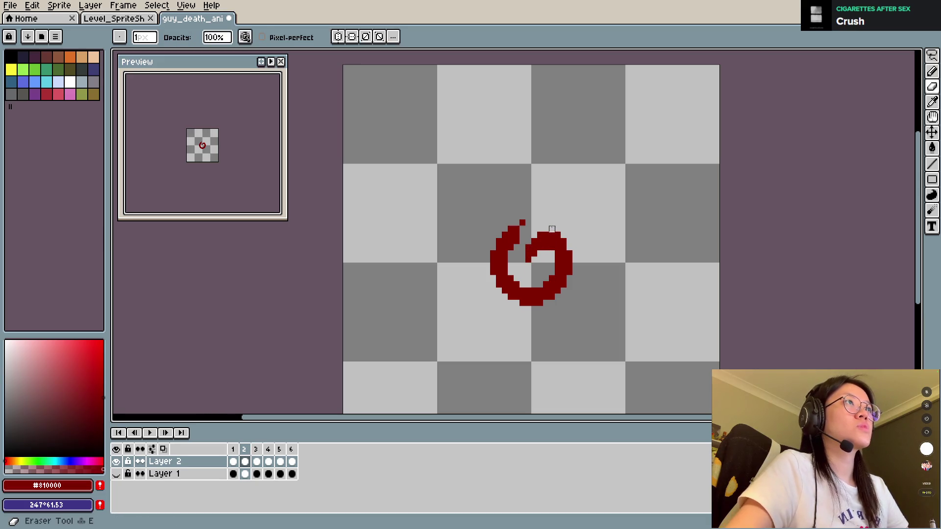
left_click(551, 229)
key("b")
key("e")
key("b")
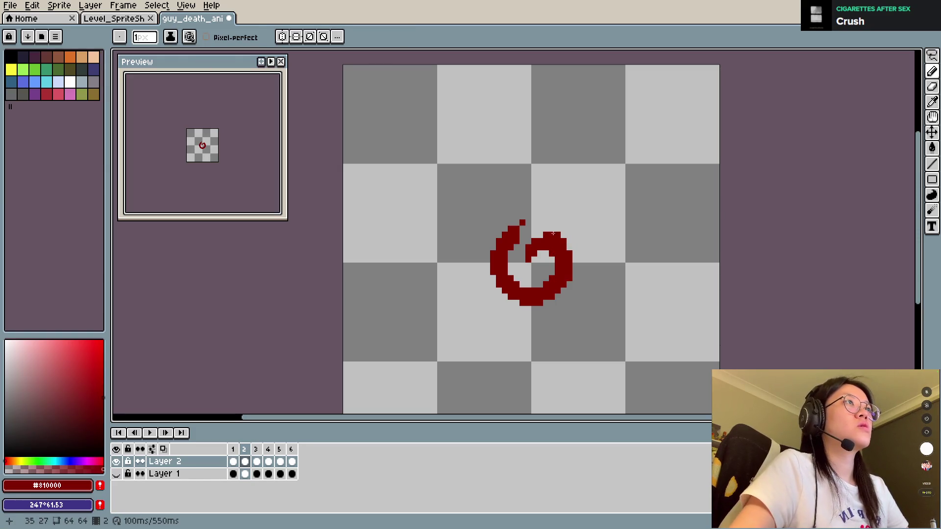
key("e")
left_click_drag(540, 235, 564, 242)
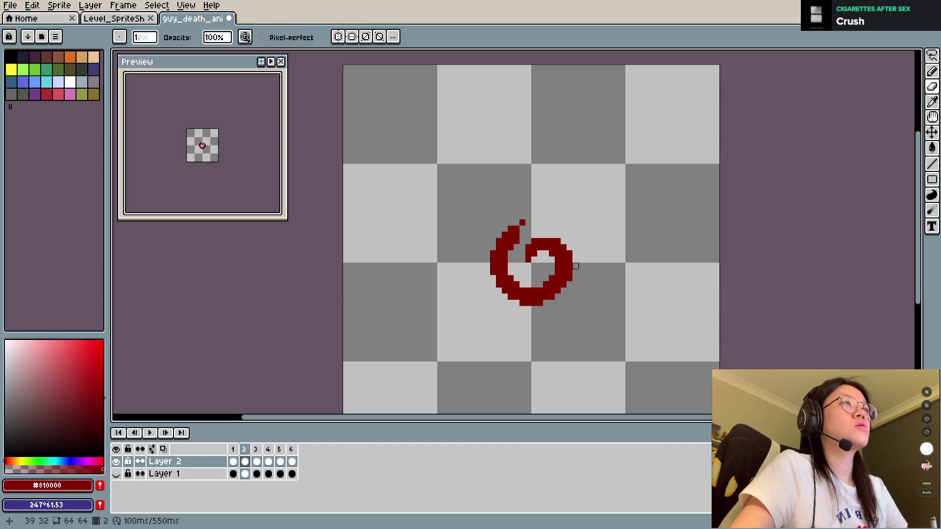
key("b")
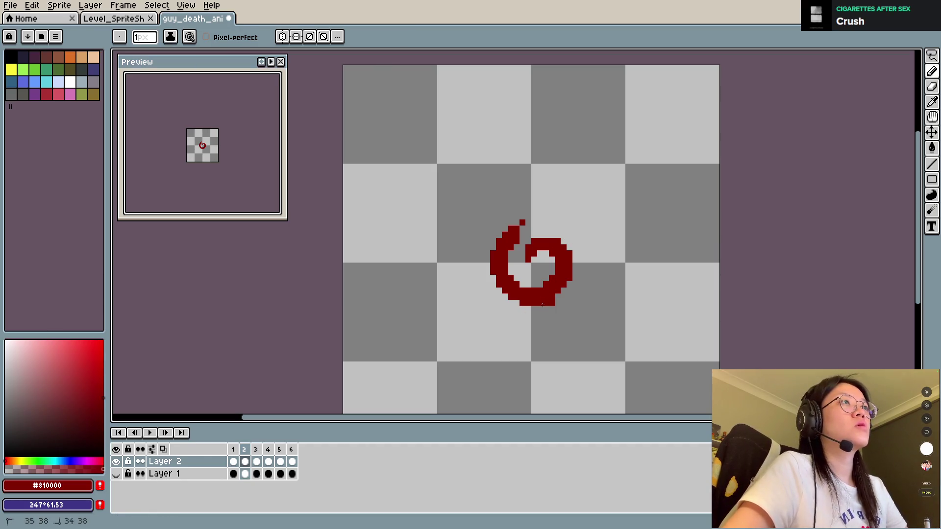
Extend the spiral's bottom stroke leftward and add a vertical stroke at its upper left.
left_click(539, 309)
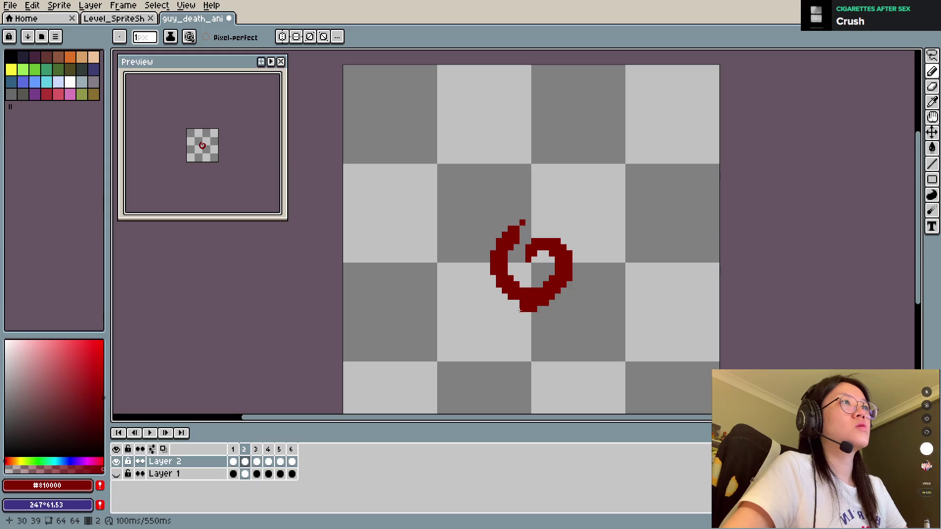
mouse_move(520, 310)
left_mouse_down()
mouse_move(468, 315)
mouse_move(480, 303)
left_mouse_up()
key("ctrl+z")
left_click(516, 303)
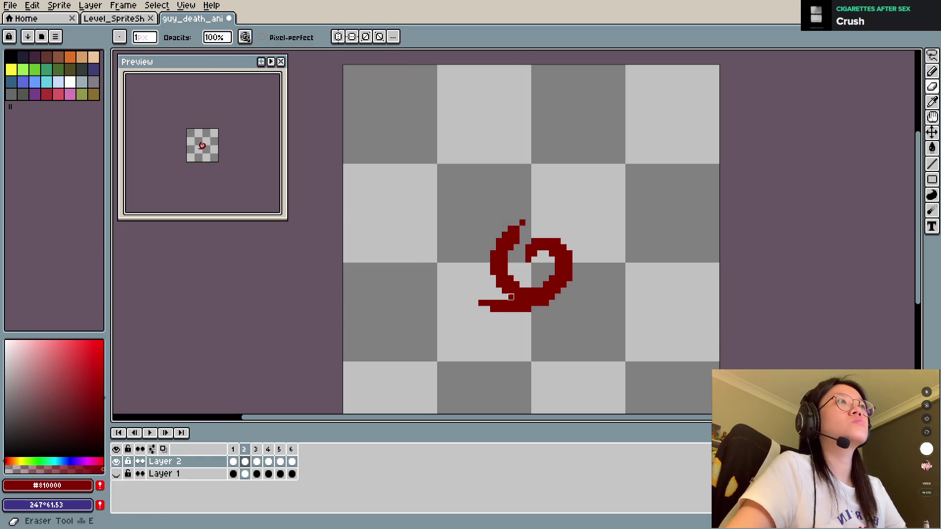
left_click_drag(487, 267, 493, 216)
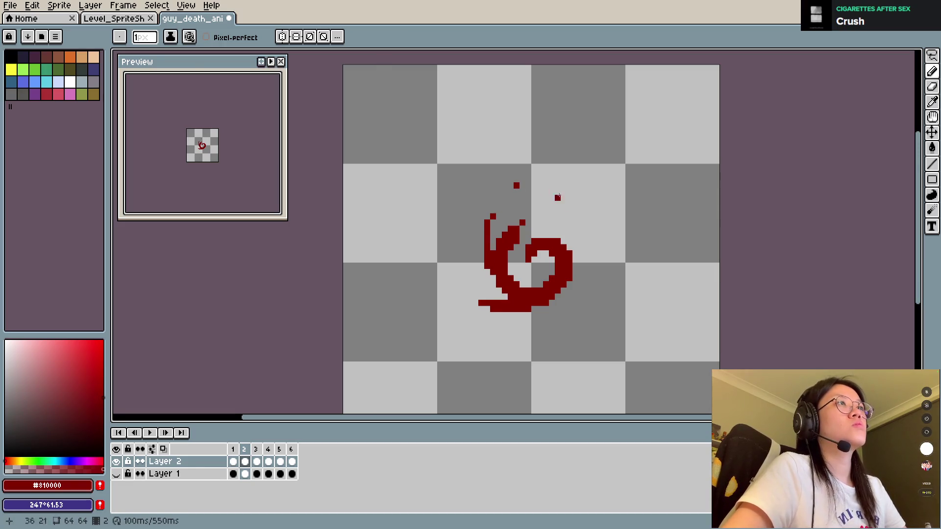
left_click_drag(559, 239, 581, 311)
key("ctrl+z")
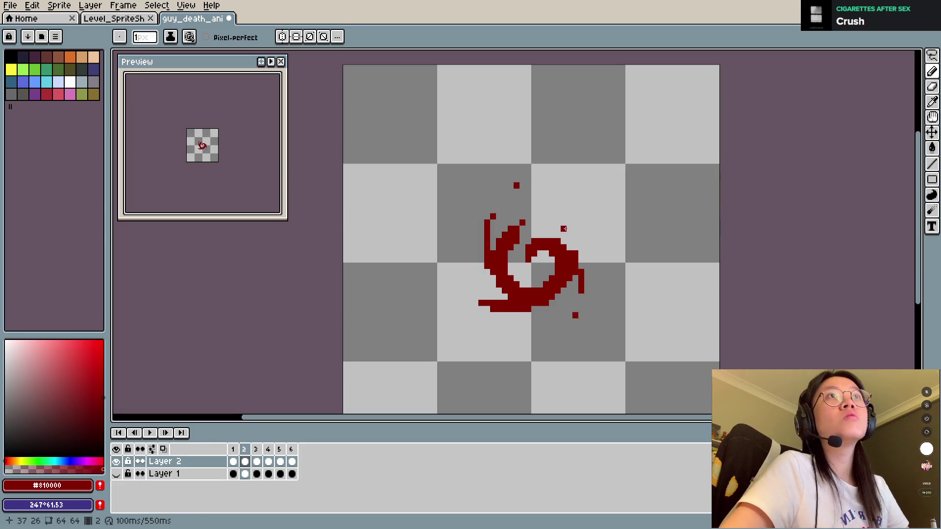
Add pixels at the upper-left arm tip and a red droplet above the spiral.
key("e")
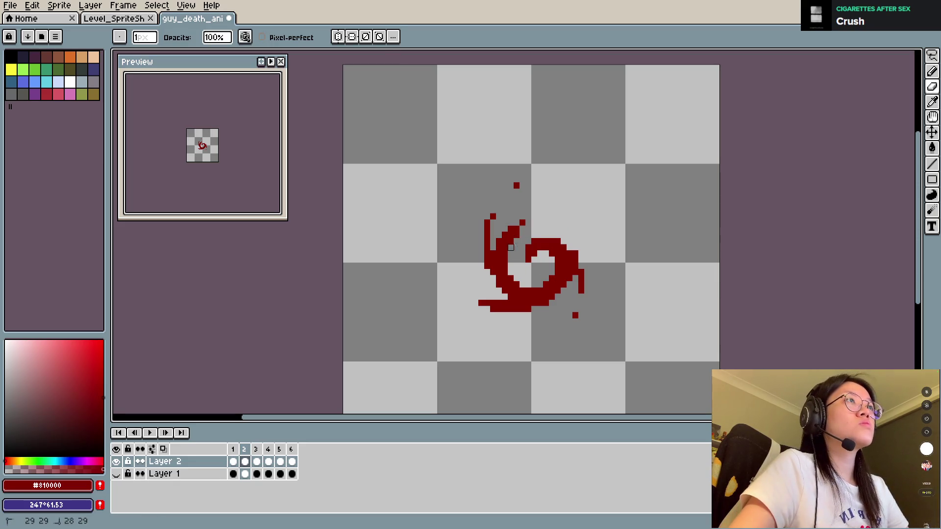
key("b")
left_click_drag(515, 227, 551, 220)
key("ctrl+z")
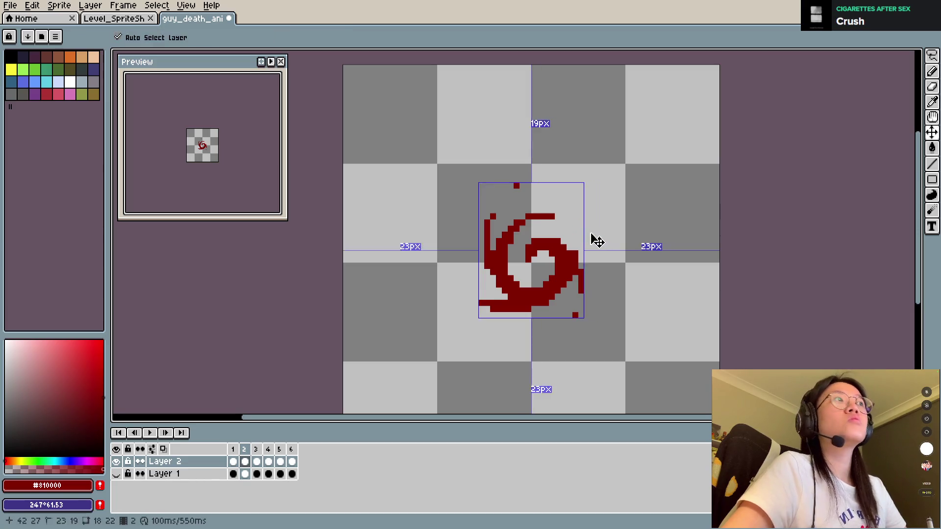
left_click(575, 180)
left_click(601, 151, "shift")
key("ctrl+z")
key("Right")
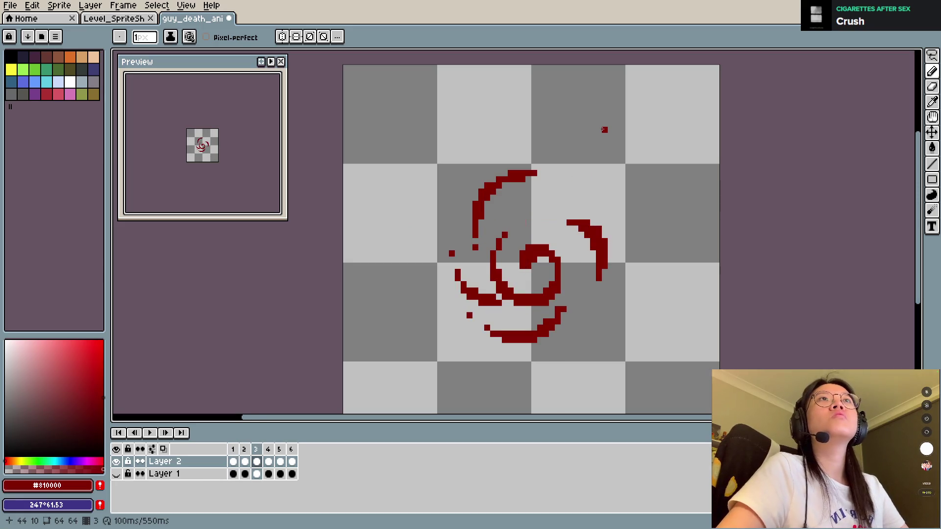
Add a pixel left of the swirl and shift the lower-left fragments slightly left and up.
left_click(463, 260)
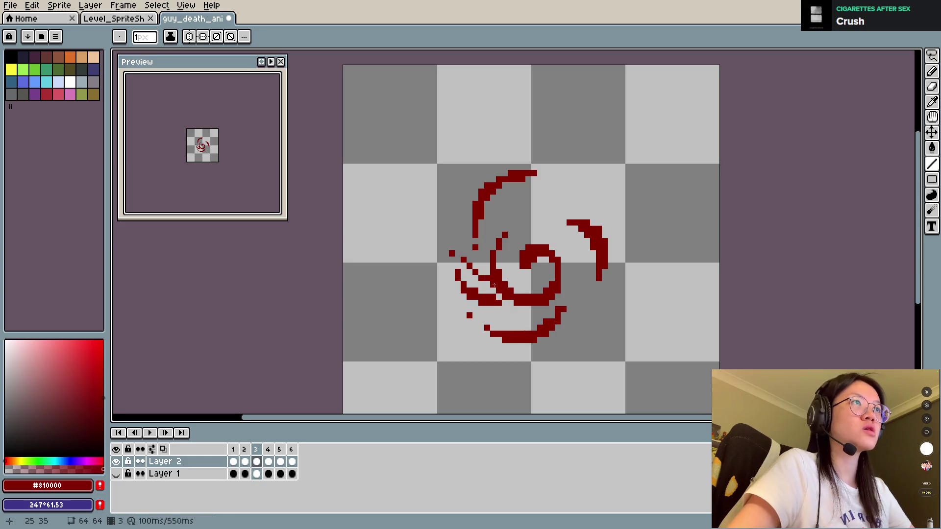
key("q")
mouse_move(481, 277)
left_mouse_down()
mouse_move(498, 291)
mouse_move(447, 244)
left_mouse_up()
left_click_drag(487, 300, 461, 285)
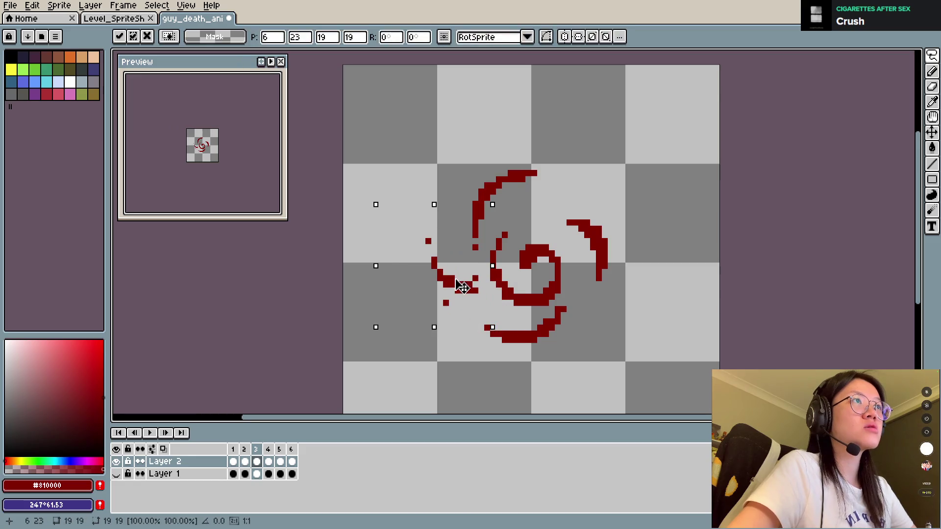
key("Return")
Move the upper arc up and right and the lower arc right, then play the animation.
mouse_move(488, 248)
left_mouse_down()
mouse_move(538, 195)
mouse_move(452, 205)
mouse_move(510, 184)
left_mouse_up()
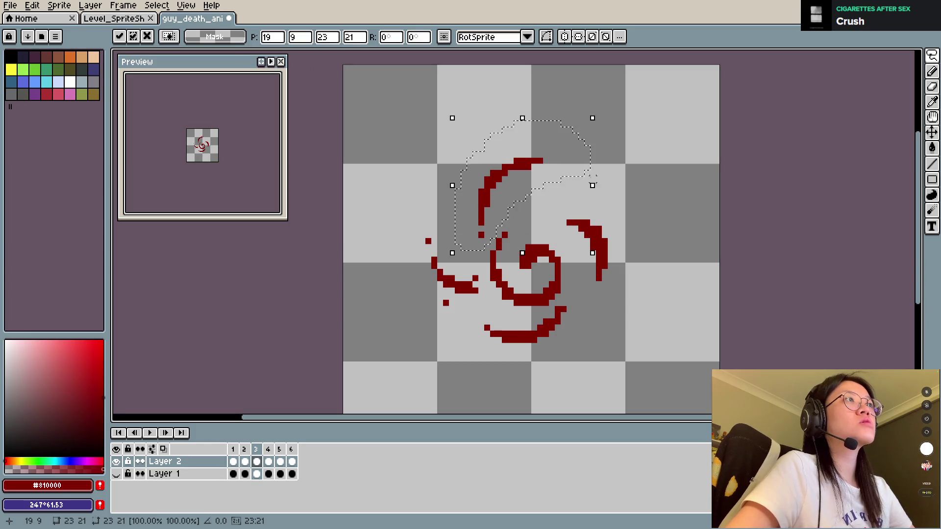
key("Return")
mouse_move(474, 312)
left_mouse_down()
mouse_move(550, 306)
mouse_move(542, 363)
mouse_move(473, 314)
left_mouse_up()
mouse_move(552, 328)
left_mouse_down()
mouse_move(564, 328)
mouse_move(551, 336)
mouse_move(563, 336)
mouse_move(562, 347)
mouse_move(548, 332)
left_mouse_up()
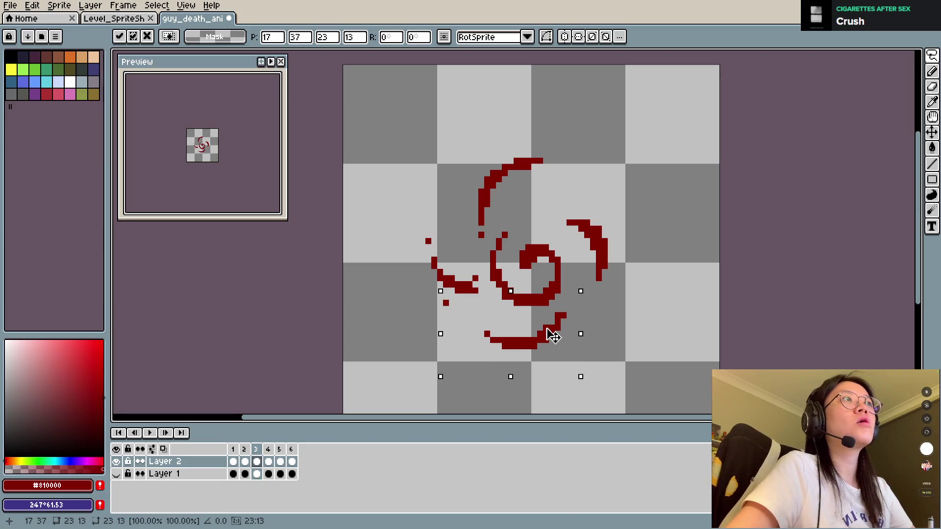
key("Return")
key("b")
key("Return")
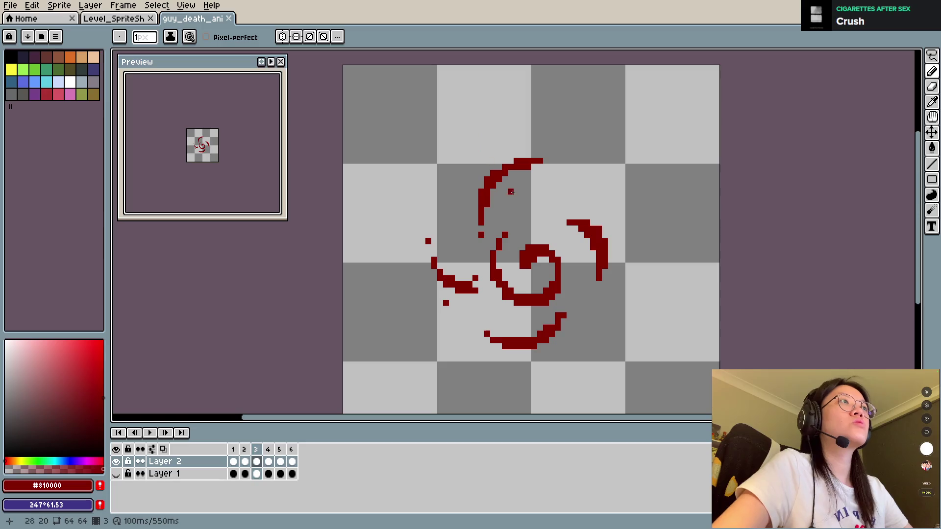
Draw strokes linking frame 3's inner swirl to the right arc, and thicken its left side.
mouse_move(516, 224)
left_mouse_down()
mouse_move(563, 212)
mouse_move(606, 223)
left_mouse_up()
left_click_drag(515, 221, 581, 197)
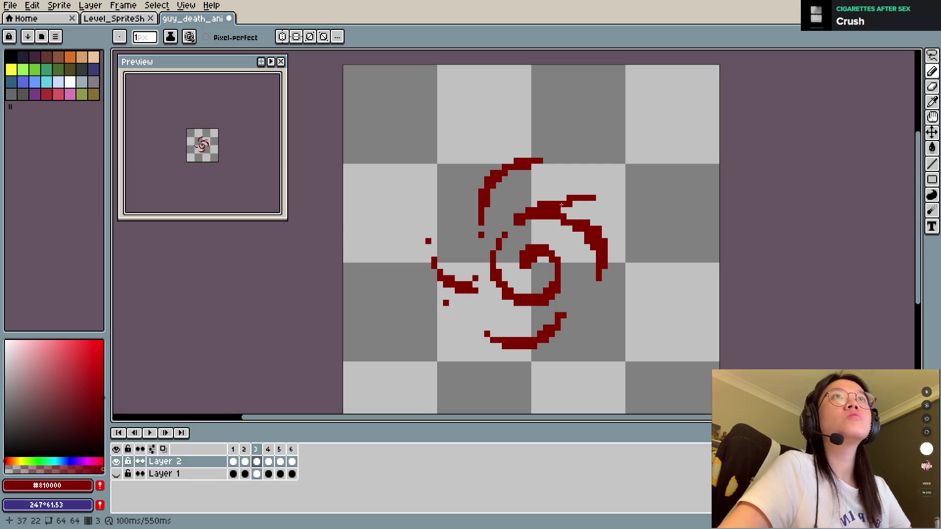
mouse_move(500, 247)
left_mouse_down()
mouse_move(505, 276)
mouse_move(523, 214)
mouse_move(512, 269)
mouse_move(495, 286)
mouse_move(522, 293)
left_mouse_up()
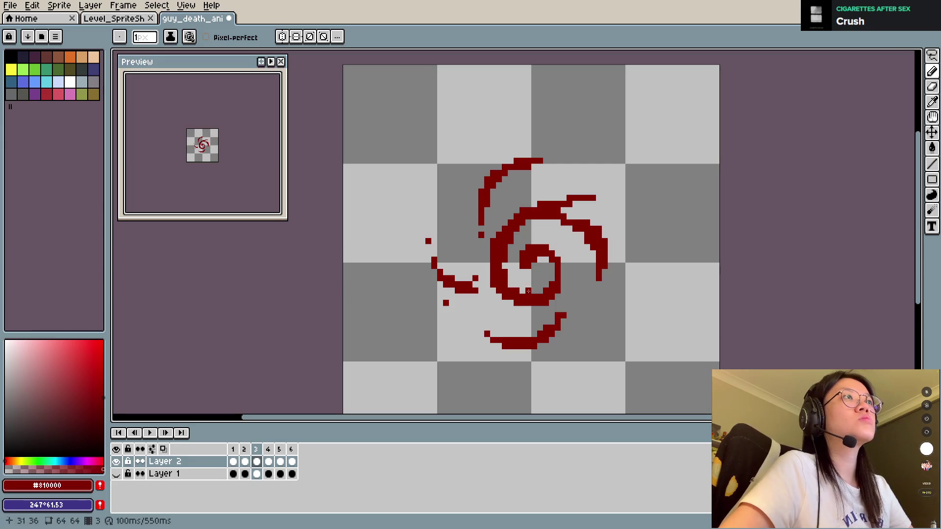
key("Left")
key("Right")
key("Left")
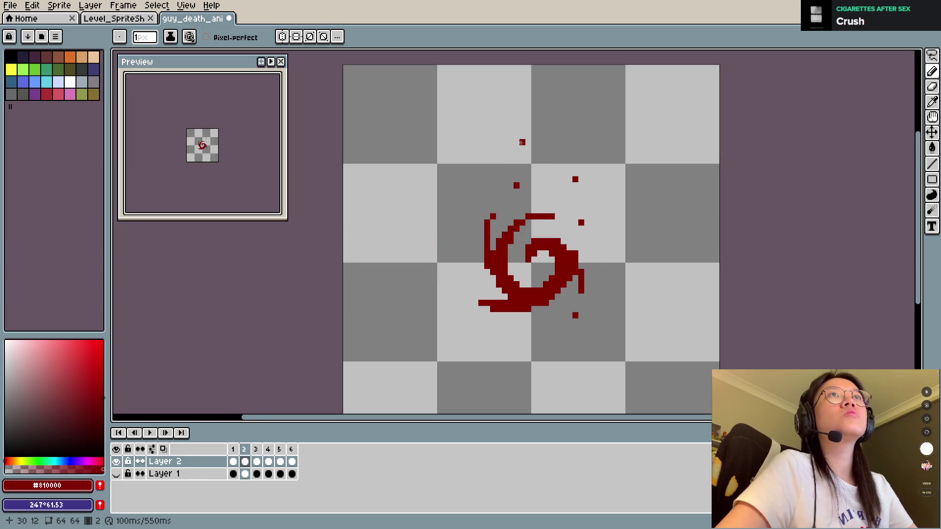
key("Right")
Erase a small gap into the inner swirl of frame 3.
key("e")
mouse_move(523, 260)
left_mouse_down()
mouse_move(542, 289)
mouse_move(530, 296)
mouse_move(510, 285)
left_mouse_up()
key("b")
key("e")
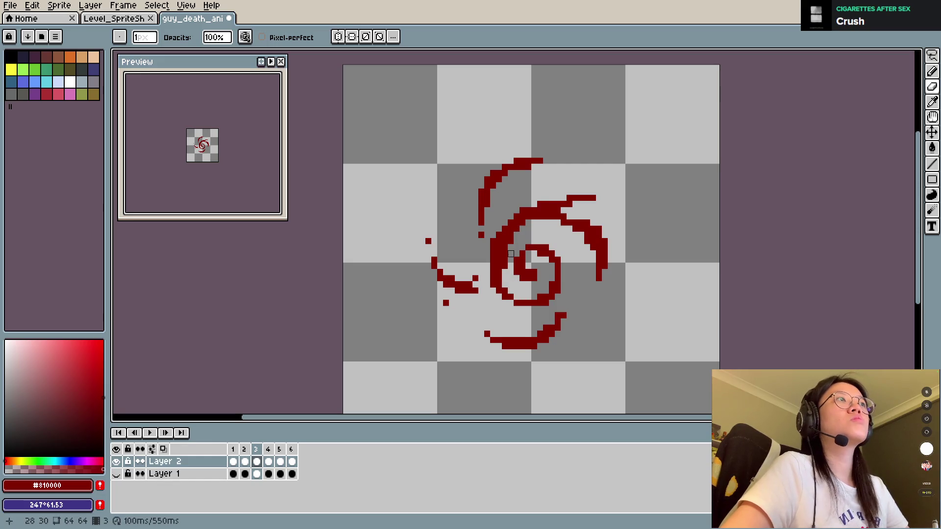
key("v")
key("e")
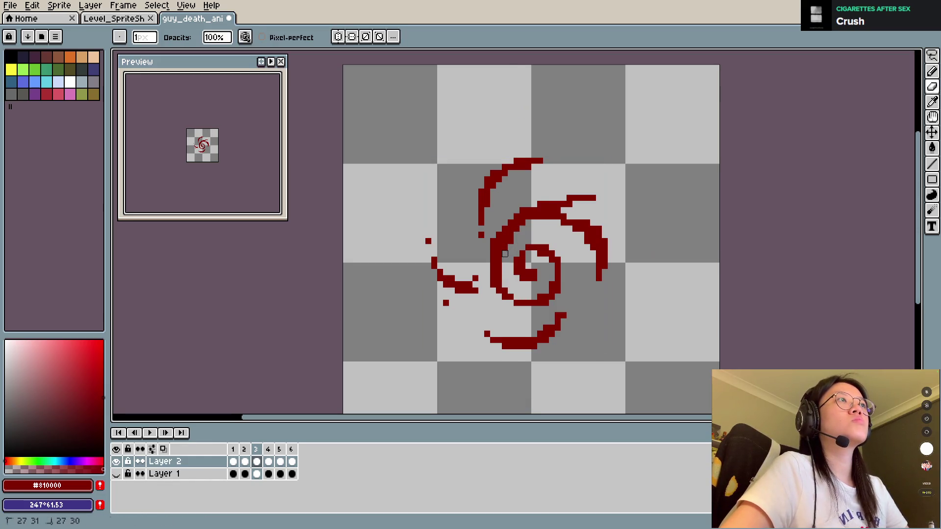
Fill the swirl's left edge with red, save, and erase pixels along the spiral's lower right.
key("b")
mouse_move(487, 251)
left_mouse_down()
mouse_move(488, 280)
mouse_move(502, 272)
mouse_move(511, 242)
left_mouse_up()
key("e")
key("b")
key("e")
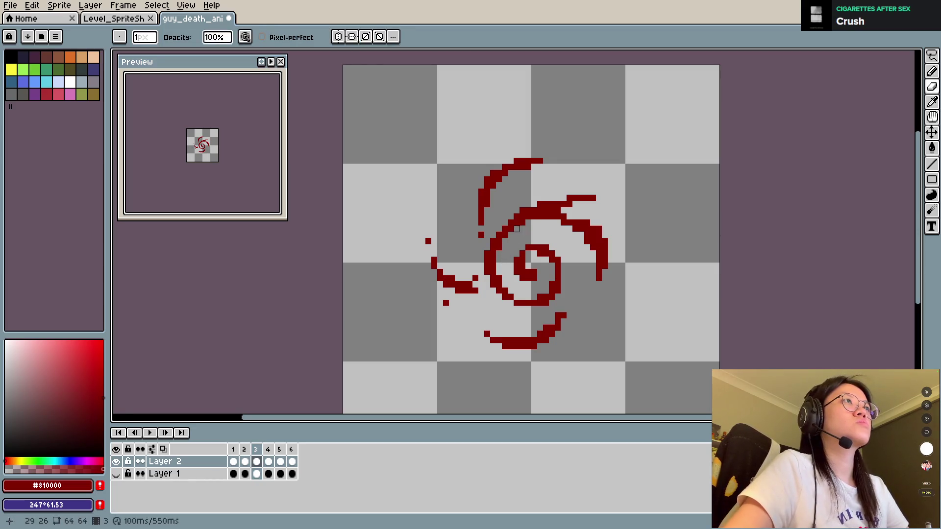
key("b")
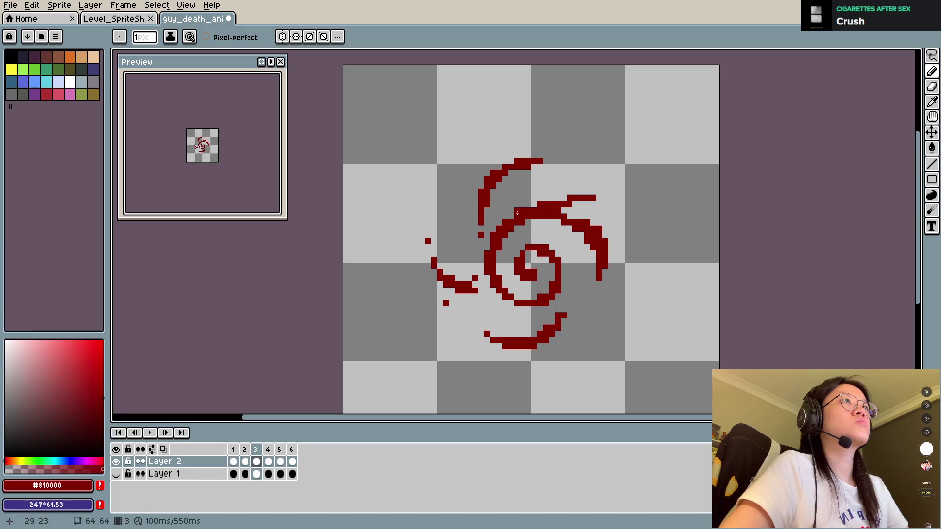
key("ctrl+s")
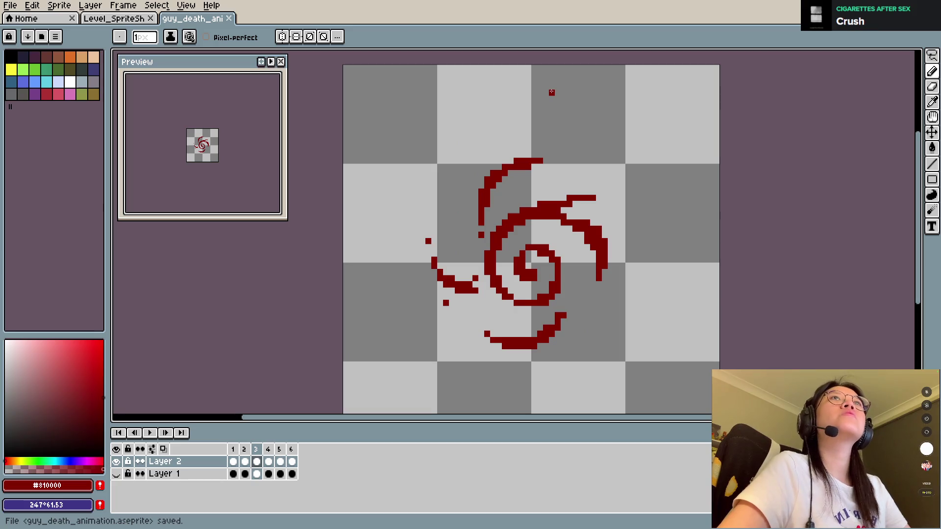
key("e")
mouse_move(522, 291)
left_mouse_down()
mouse_move(549, 300)
mouse_move(559, 284)
left_mouse_up()
Save, then erase the upper-right spiral arm into broken, dotted pieces.
key("v")
key("ctrl+s")
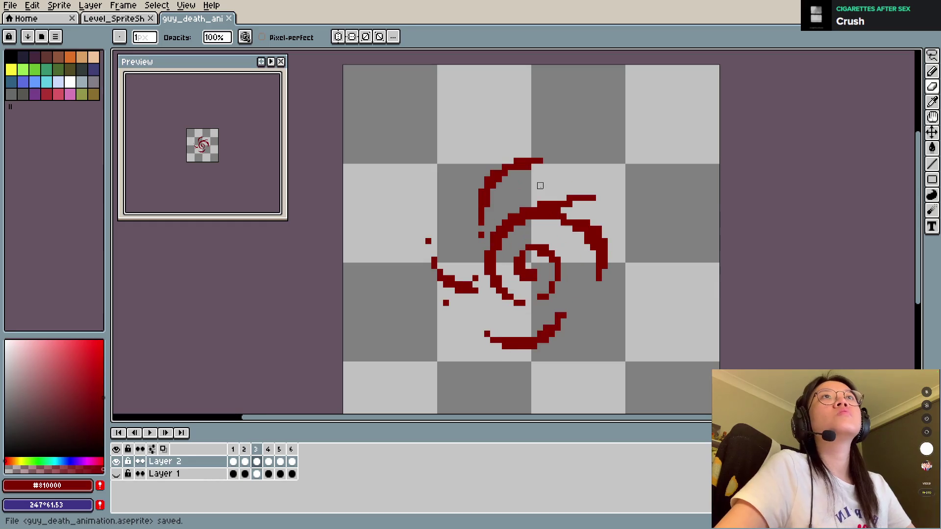
mouse_move(564, 201)
left_mouse_down()
mouse_move(602, 248)
mouse_move(603, 267)
left_mouse_up()
left_click_drag(586, 235, 574, 220)
left_click_drag(534, 192, 570, 211)
mouse_move(593, 247)
left_mouse_down()
mouse_move(590, 195)
mouse_move(599, 280)
left_mouse_up()
Draw a new red arc on the upper right, extend its top, and save.
key("b")
left_click_drag(566, 223, 593, 260)
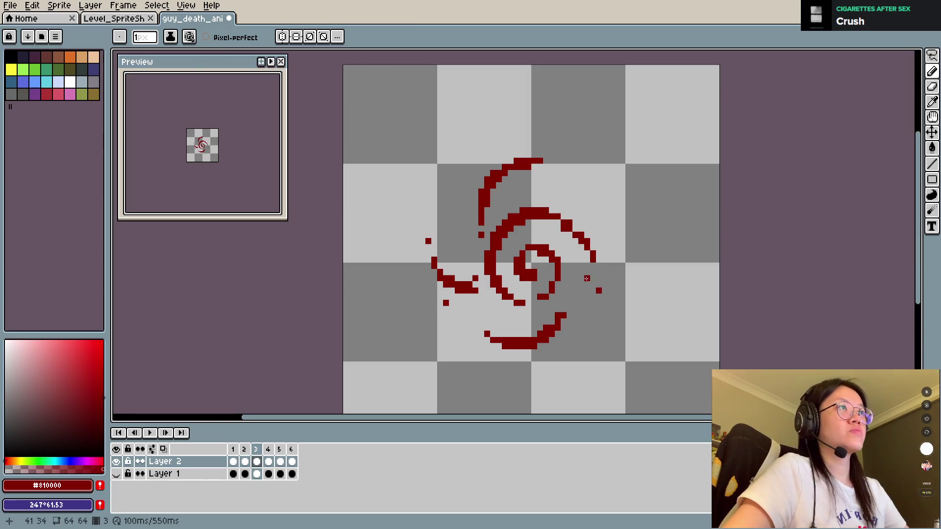
mouse_move(563, 211)
left_mouse_down()
mouse_move(592, 228)
mouse_move(582, 229)
left_mouse_up()
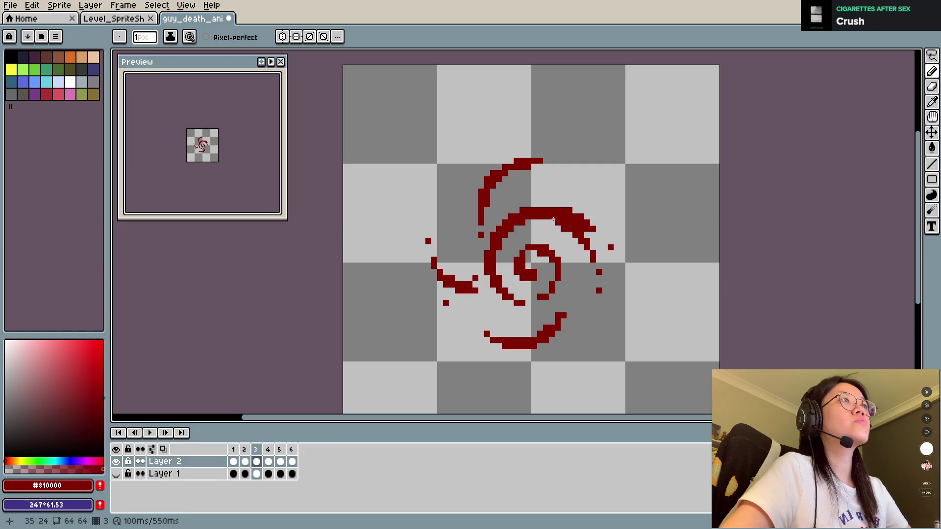
key("ctrl+s")
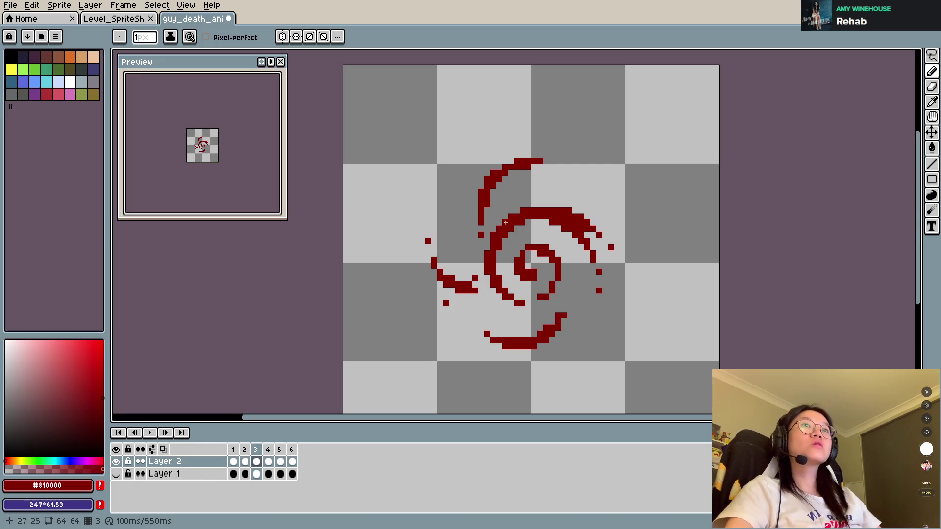
Add a short red arc at the top right, trimming part of it.
left_click_drag(500, 165, 548, 148)
key("ctrl+z")
key("ctrl+z")
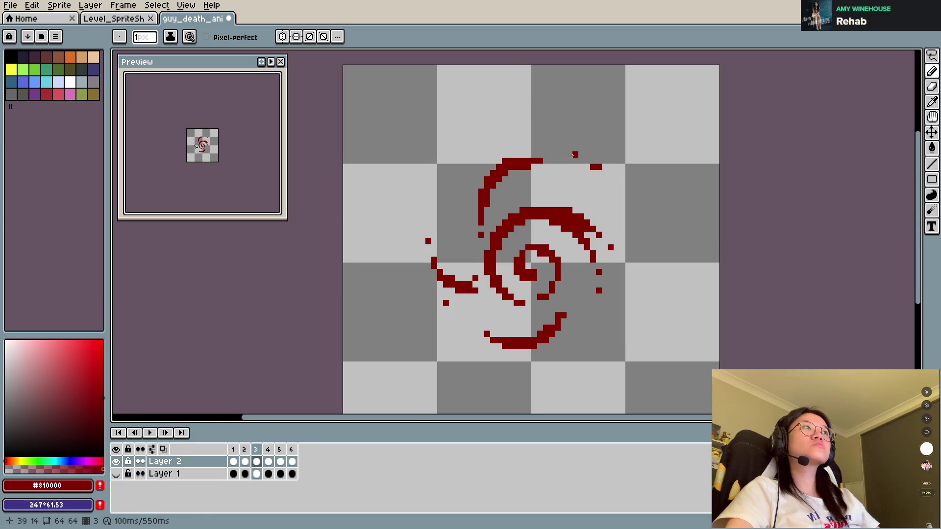
key("ctrl")
left_click_drag(583, 161, 616, 191)
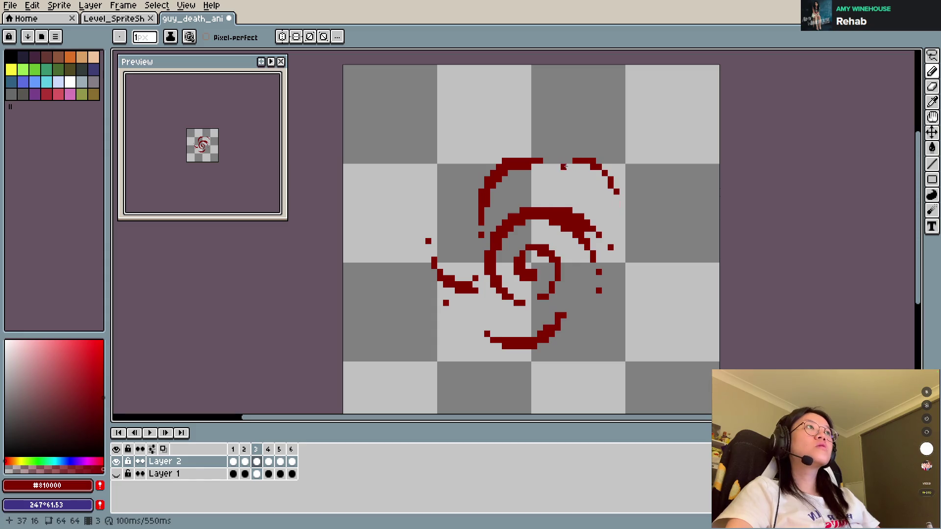
key("e")
mouse_move(571, 162)
left_mouse_down()
mouse_move(596, 162)
mouse_move(595, 171)
left_mouse_up()
key("b")
key("e")
key("b")
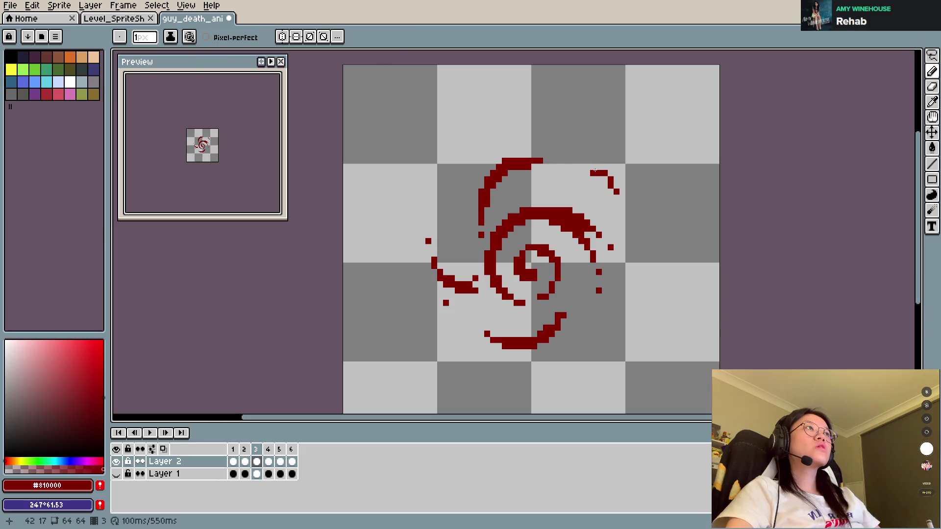
key("e")
left_click(587, 167)
key("b")
Return to frame 1 and play the animation.
key("Left")
key("Left")
key("Right")
key("Right")
key("Left")
key("Left")
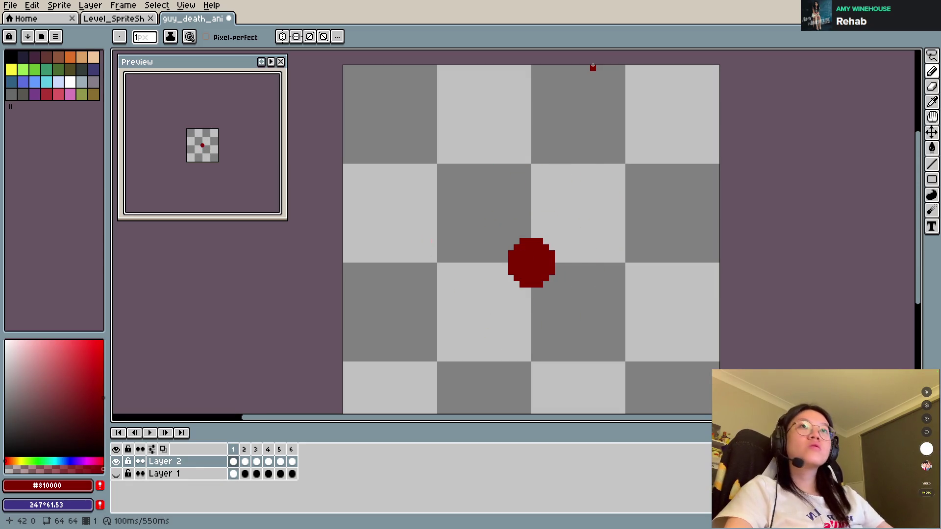
key("Return")
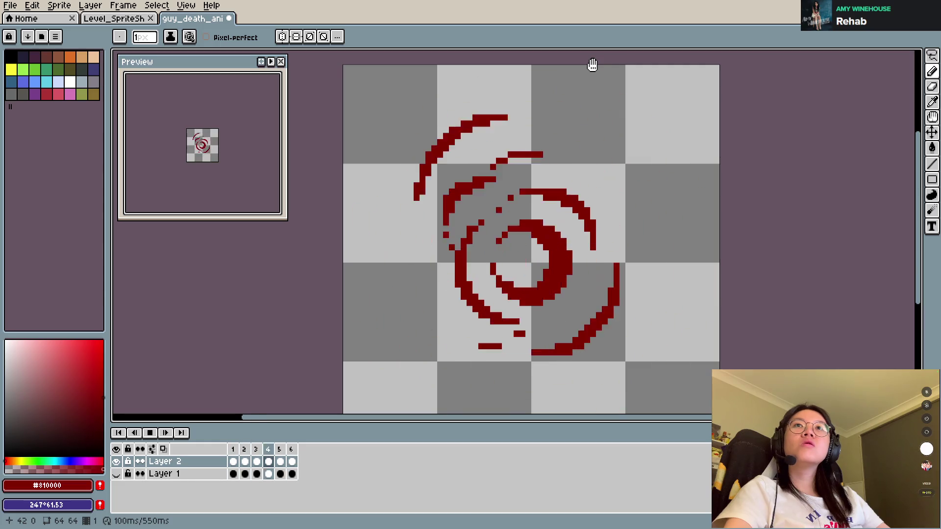
Stop playback, step through the frames, replay it, then stop on frame 6 and save.
key("Return")
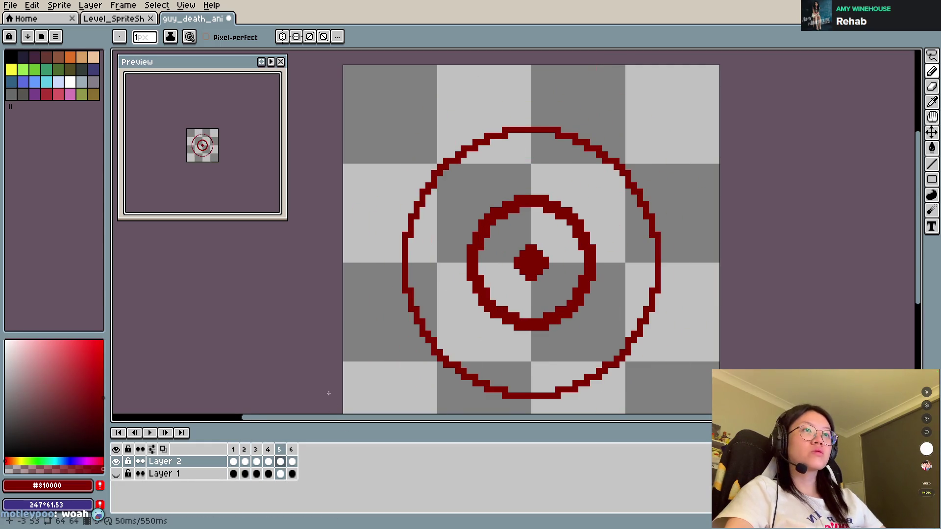
key("Left")
key("Left")
key("Right")
key("Right")
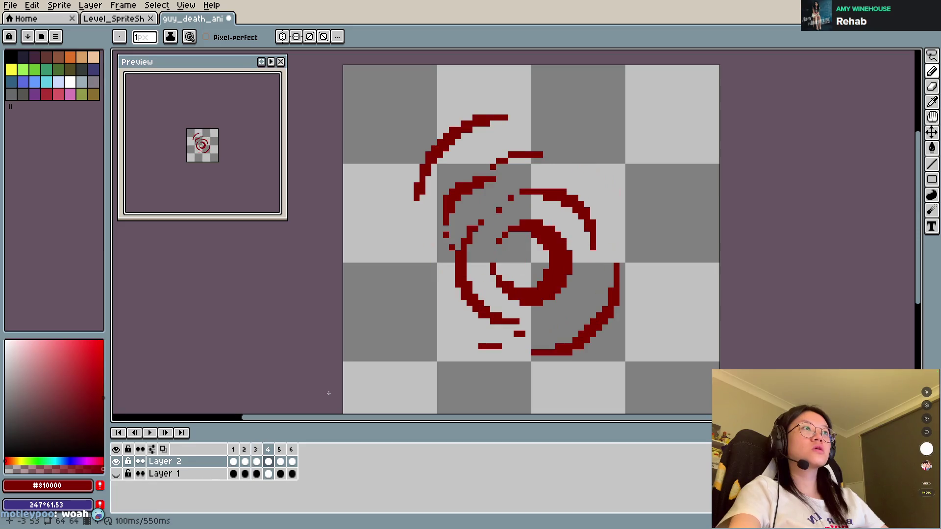
key("Return")
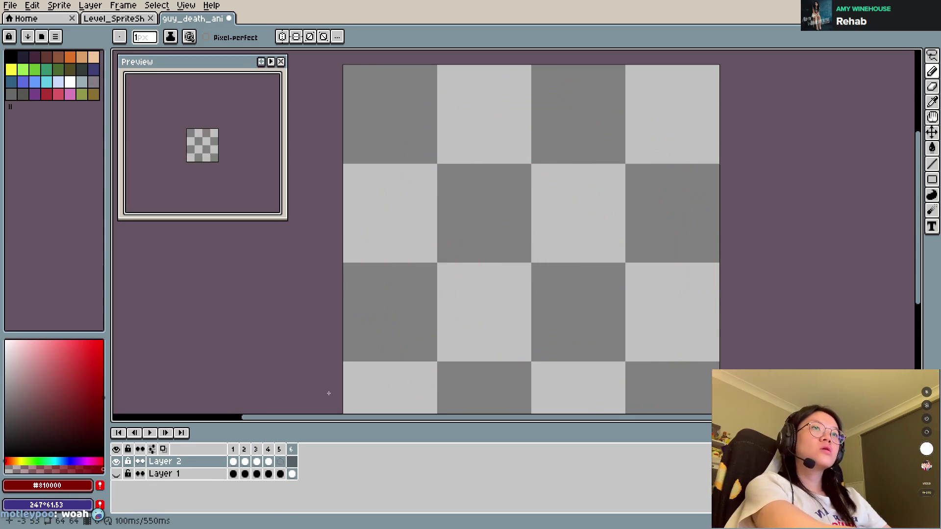
key("Return")
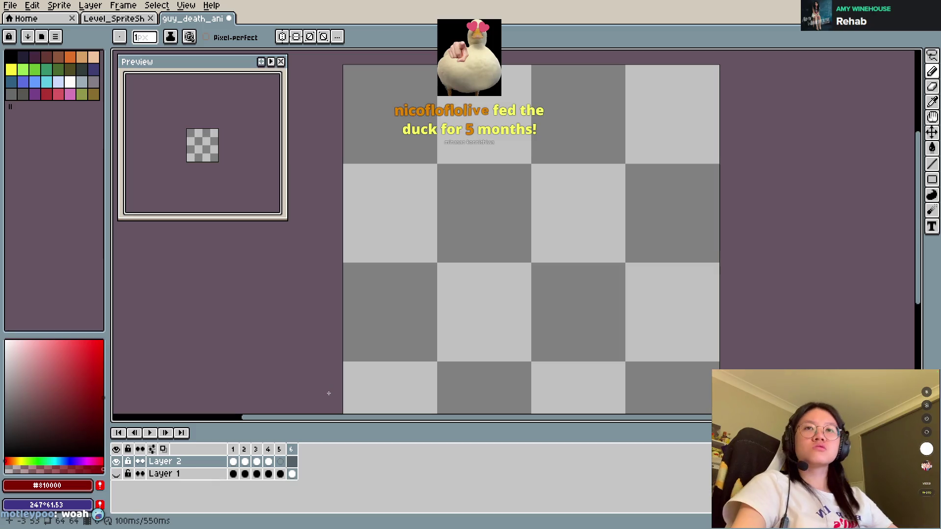
key("ctrl+s")
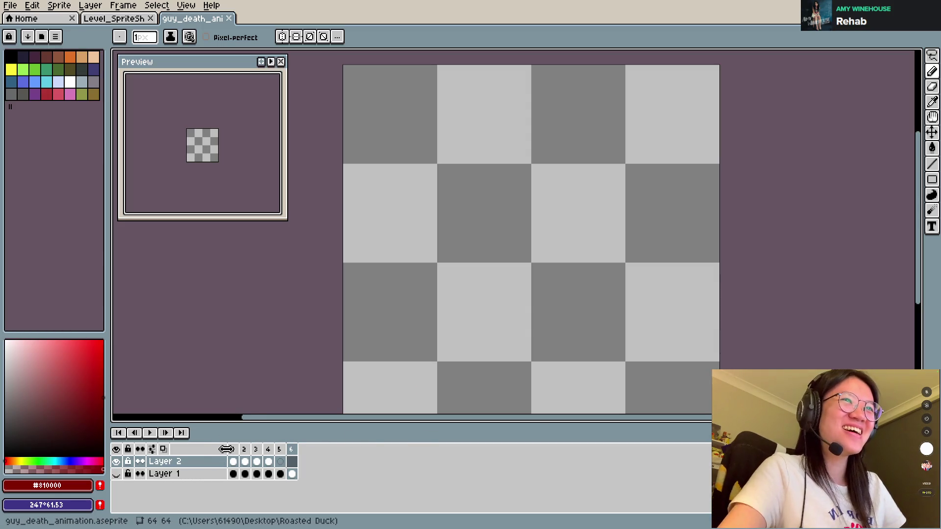
On frame 3, erase and redraw the lower-left swirl stroke thicker and longer.
left_click(234, 449)
left_click(242, 450)
key("Left")
key("Right")
key("Right")
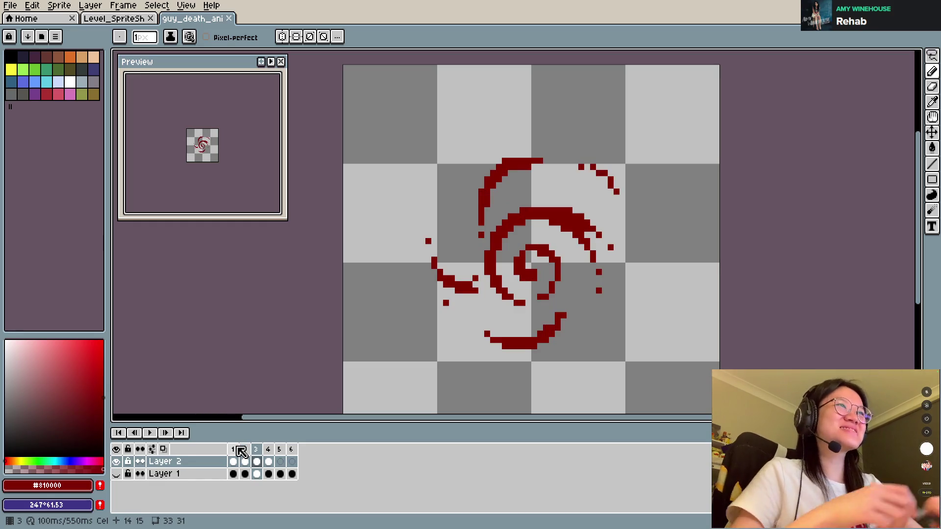
key("e")
mouse_move(459, 287)
left_mouse_down()
mouse_move(433, 263)
mouse_move(476, 285)
mouse_move(454, 177)
mouse_move(450, 215)
mouse_move(455, 170)
left_mouse_up()
key("b")
left_click_drag(466, 264, 512, 304)
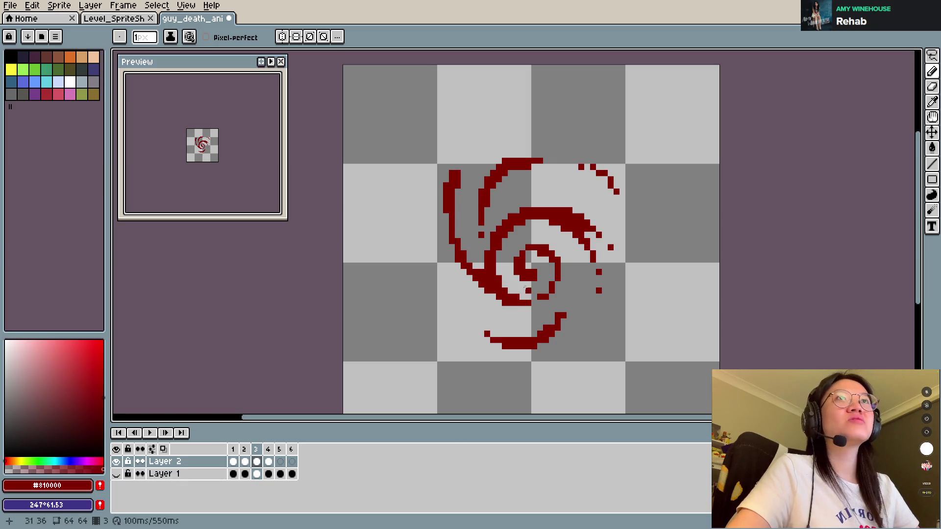
Compare with frame 2, then marquee-select the area around the swirl.
key("Left")
key("Right")
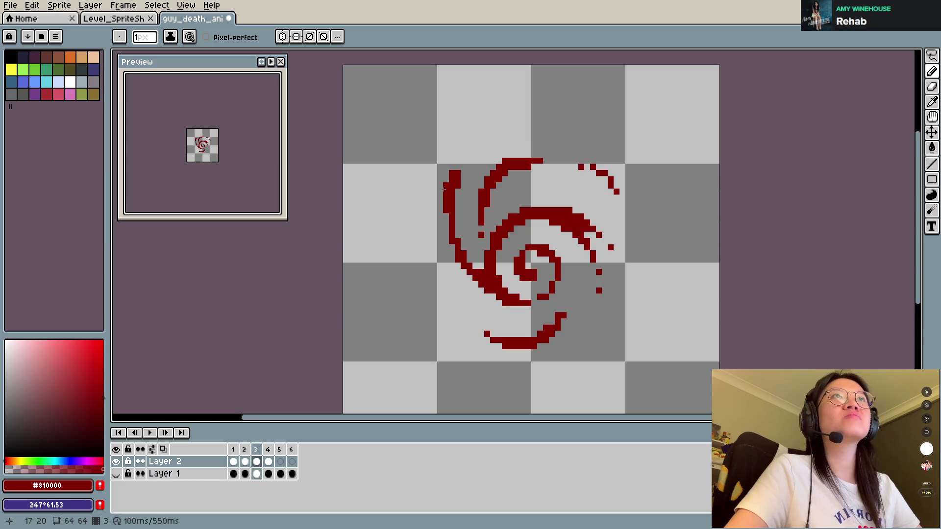
key("Left")
key("Right")
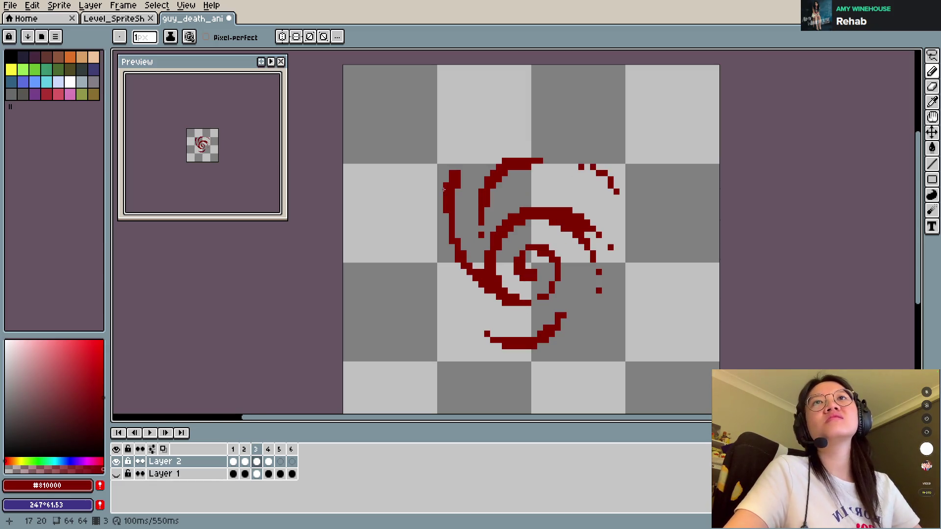
key("m")
left_click_drag(423, 119, 645, 383)
left_click(639, 327)
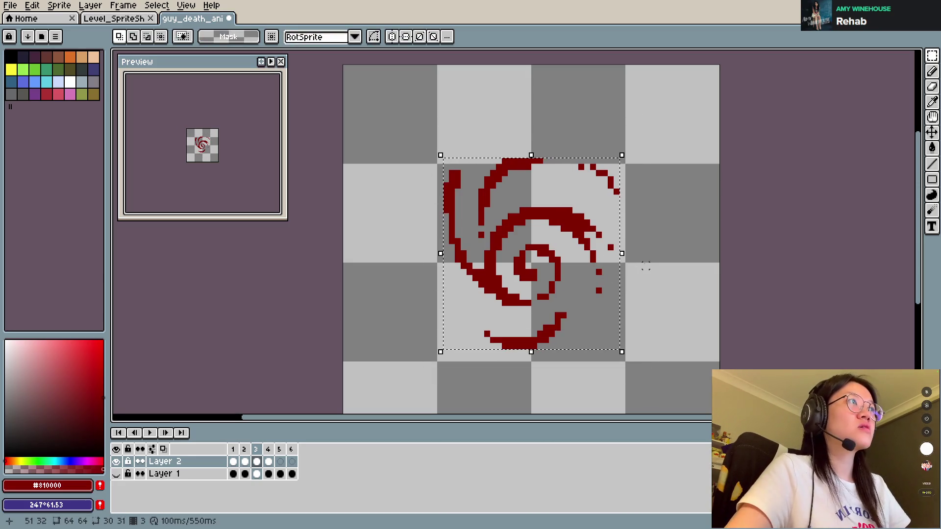
Rotate the selected swirl 90° counter-clockwise, confirm, and save.
mouse_move(625, 145)
left_mouse_down()
mouse_move(573, 122)
mouse_move(404, 118)
left_mouse_up()
key("ctrl+d")
key("ctrl+s")
key("Left")
key("Right")
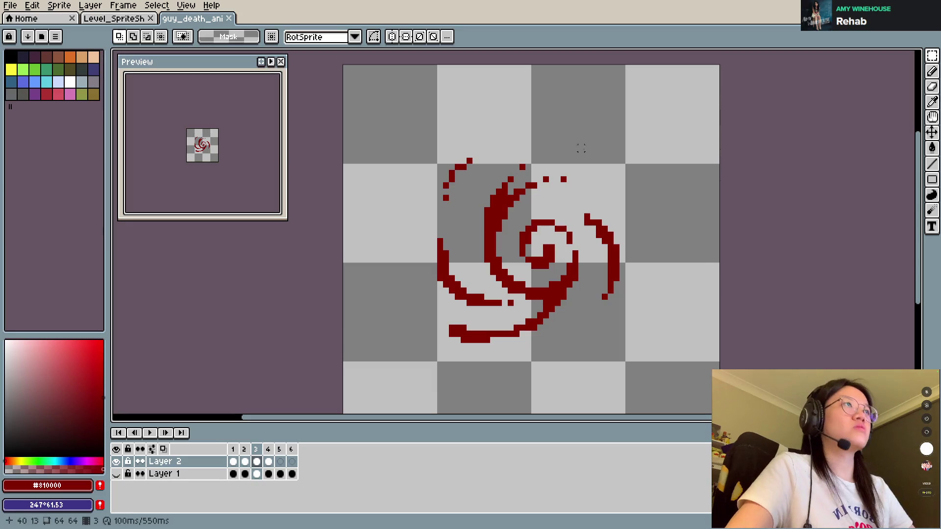
Draw a thin red arc along the swirl's top, then move on to frame 4.
key("b")
left_click_drag(544, 179, 611, 192)
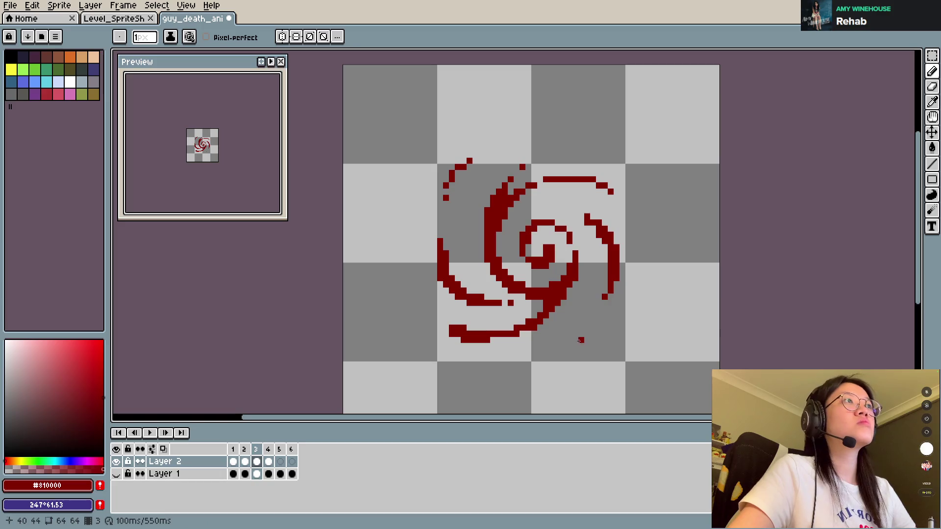
key("Left")
key("Right")
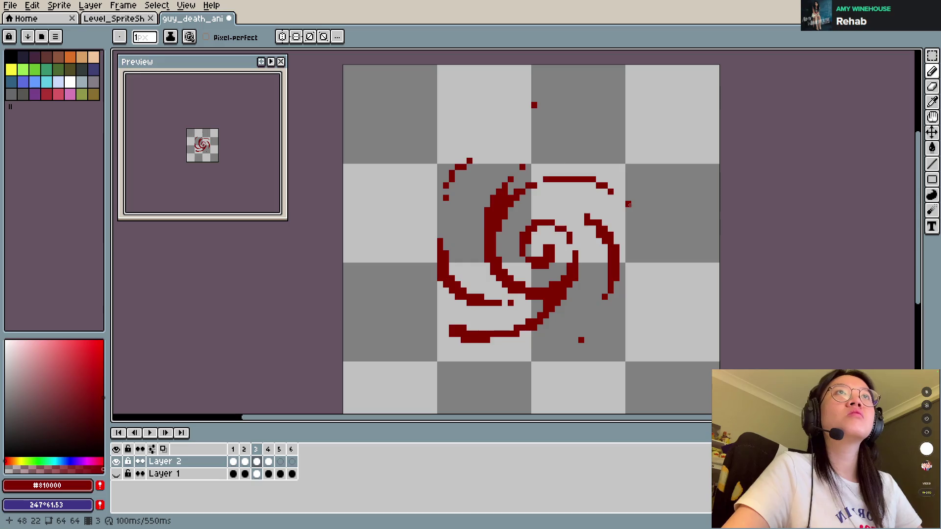
key("Right")
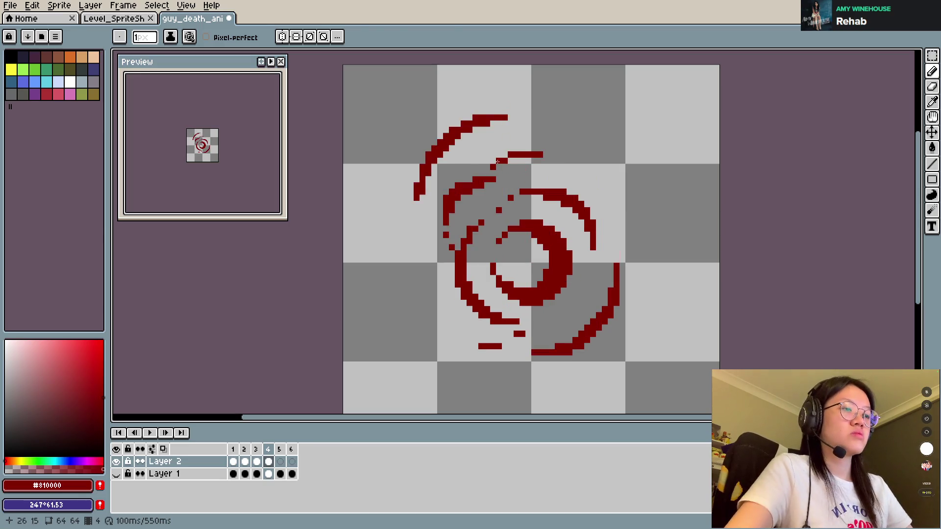
Clear frame 4's whole canvas, save, and play the animation.
key("m")
key("ctrl+a")
key("Delete")
key("ctrl+s")
key("Return")
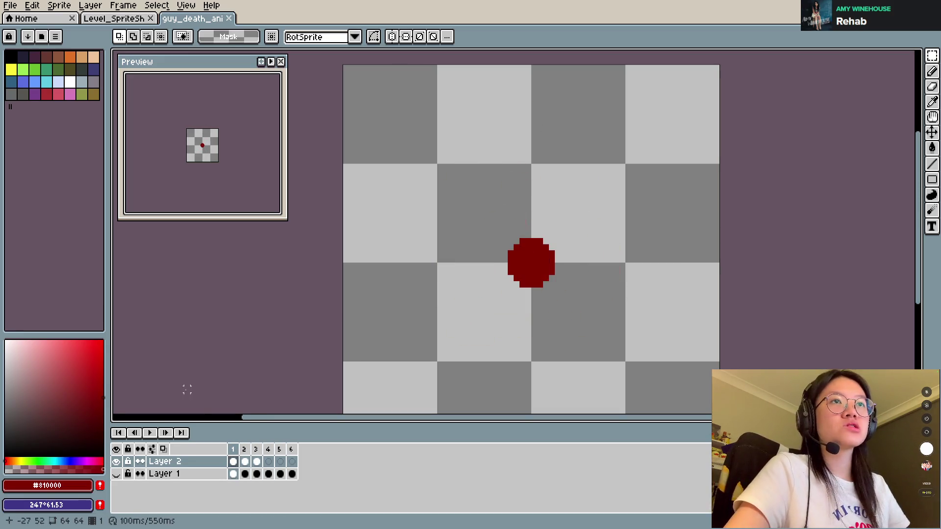
Turn on onion skinning, return to frame 4, and sketch a first dark red arc.
left_click(152, 448)
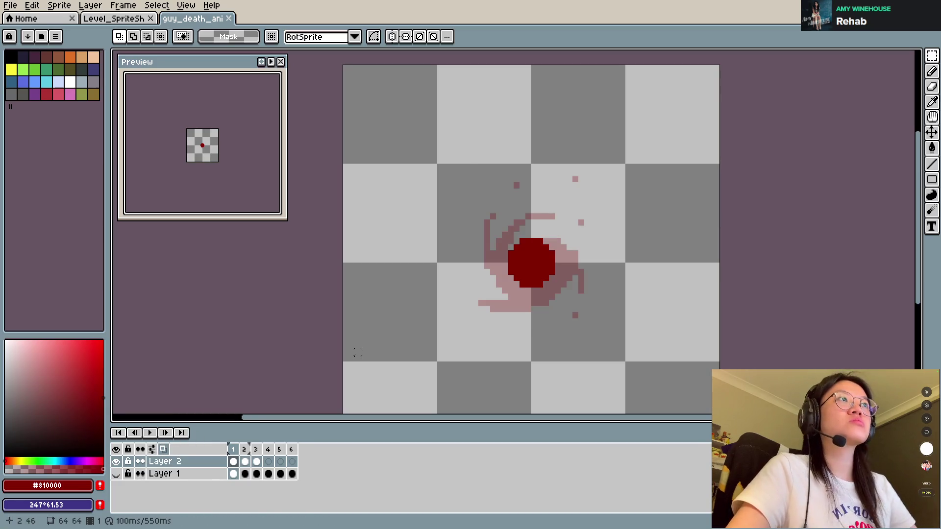
key("Right")
key("Right")
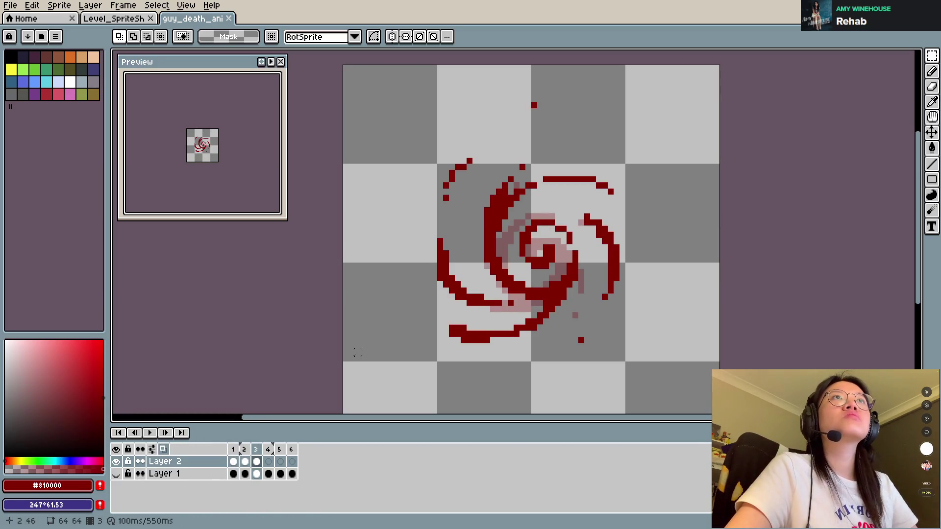
key("Right")
key("b")
mouse_move(469, 167)
left_mouse_down()
mouse_move(542, 106)
mouse_move(497, 122)
mouse_move(498, 130)
mouse_move(563, 104)
left_mouse_up()
key("ctrl+z")
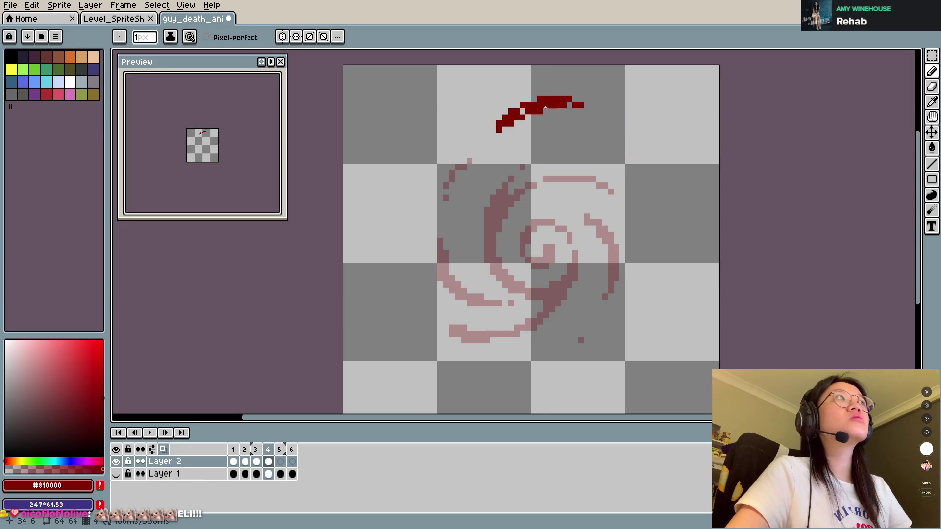
Draw a dark red arc on frame 4's right side, redrawing it once.
left_click_drag(663, 191, 684, 279)
key("ctrl+z")
left_click_drag(643, 186, 669, 266)
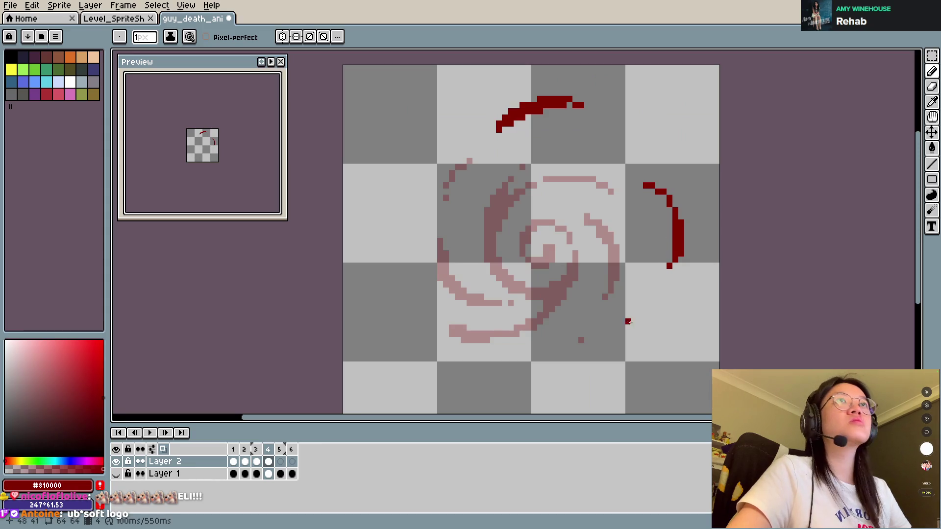
mouse_move(539, 385)
left_mouse_down()
mouse_move(578, 353)
mouse_move(549, 361)
left_mouse_up()
key("ctrl+z")
Add a curved arc on the left and a curved stroke at the lower right.
mouse_move(410, 221)
left_mouse_down()
mouse_move(459, 303)
mouse_move(490, 308)
mouse_move(483, 316)
mouse_move(495, 304)
left_mouse_up()
left_click_drag(528, 235, 538, 232)
key("ctrl+z")
left_click_drag(581, 259, 510, 319)
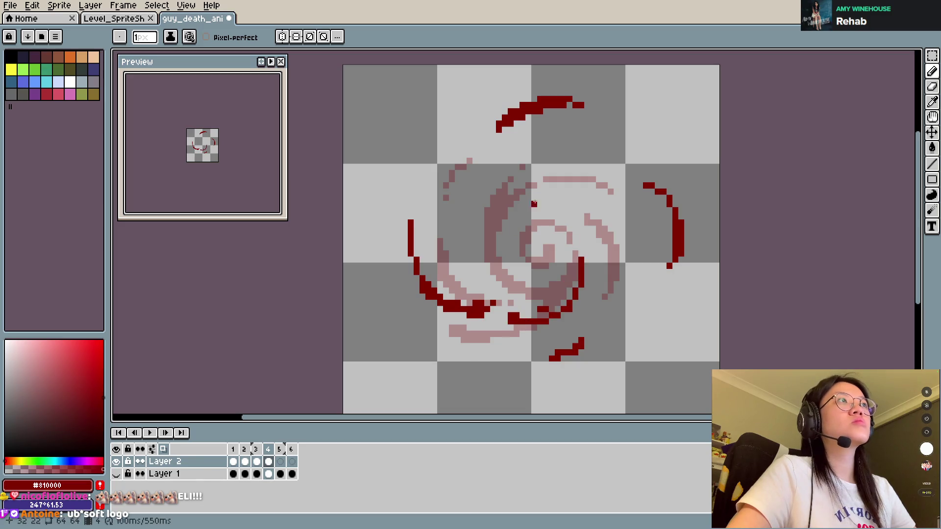
key("Left")
key("Right")
key("Left")
key("Right")
key("Right")
key("Left")
key("Left")
key("Right")
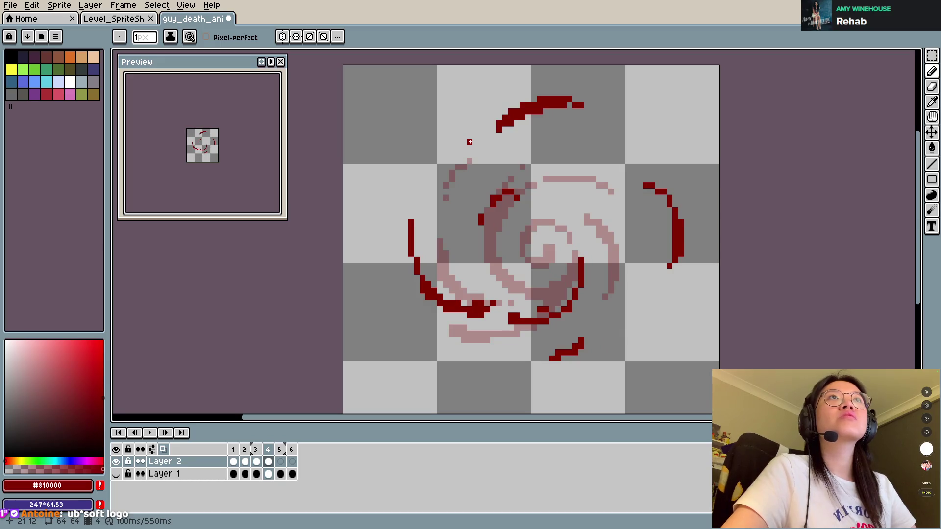
Marquee-select the lower red stroke and shift it right and up.
key("m")
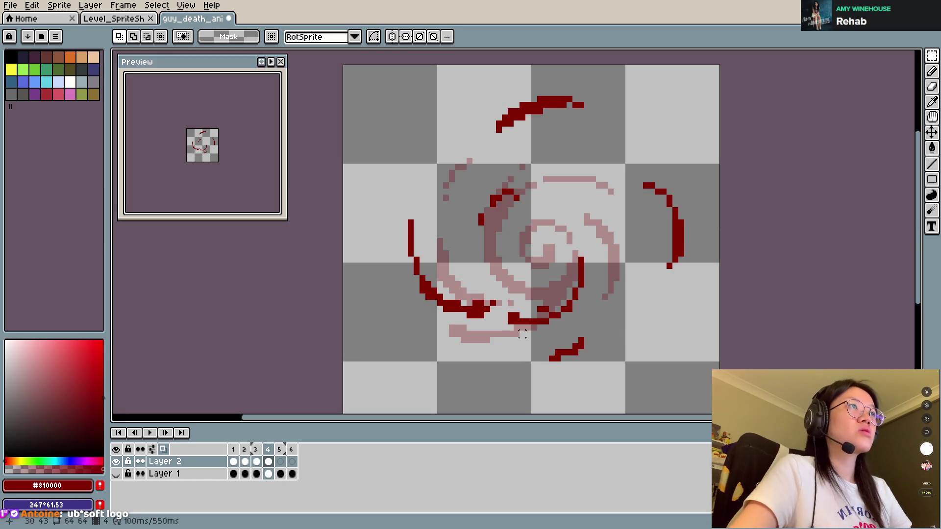
mouse_move(505, 324)
left_mouse_down()
mouse_move(584, 301)
mouse_move(613, 242)
left_mouse_up()
left_click_drag(582, 297, 607, 291)
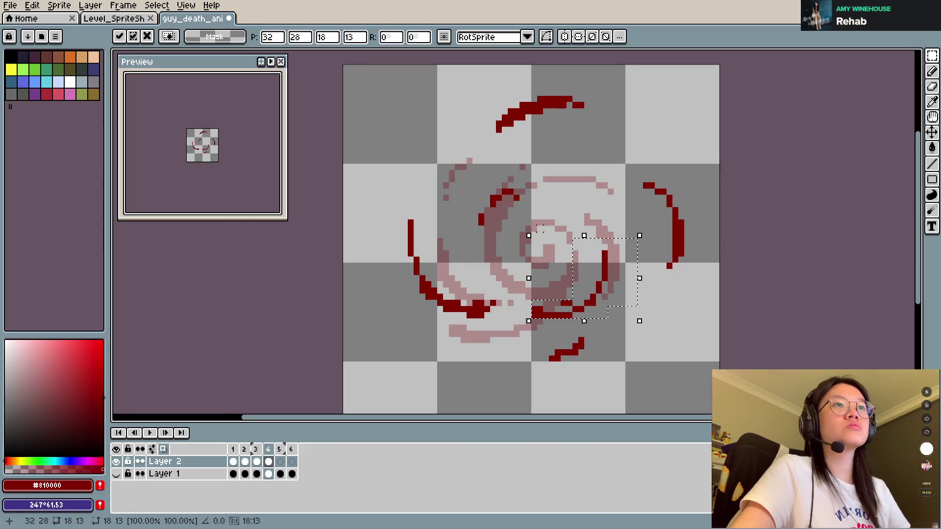
Delete the empty frame 5 with Alt+Delete, leaving four frames, and play the result.
left_click(280, 462)
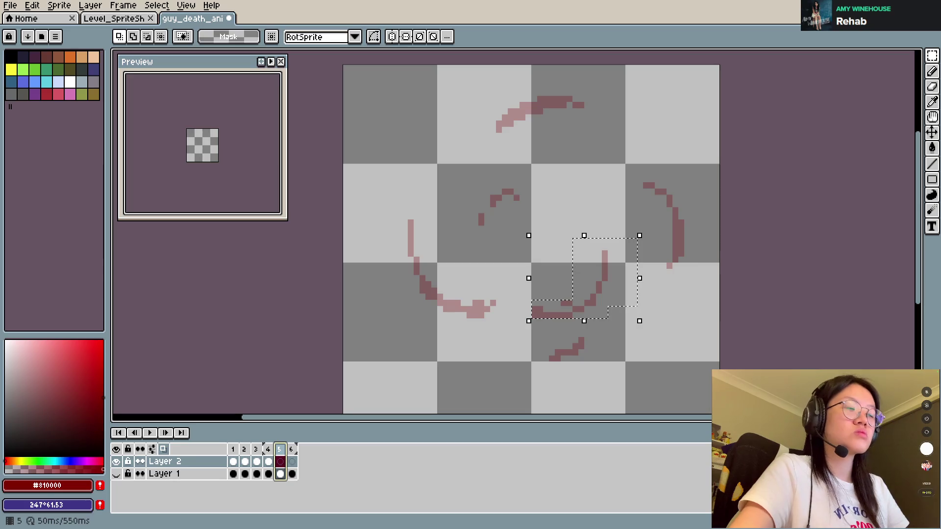
left_click(292, 462)
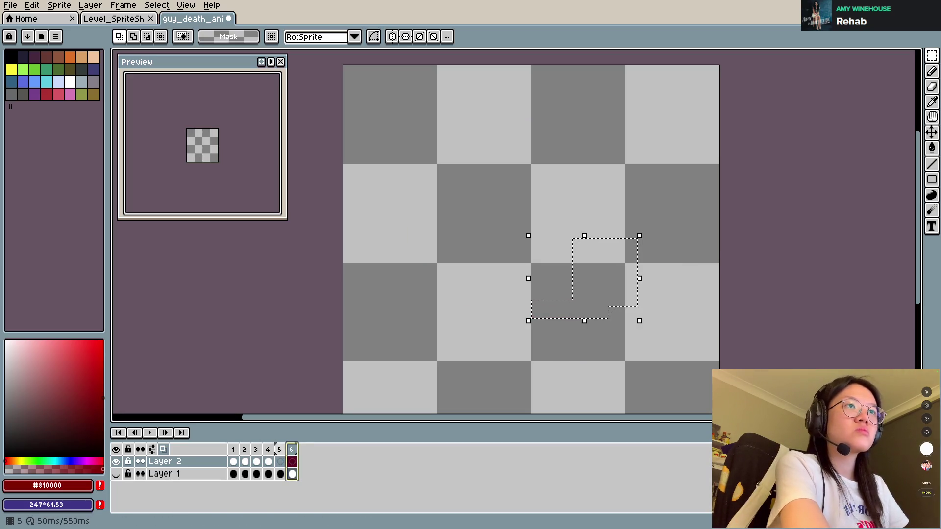
left_click(280, 462)
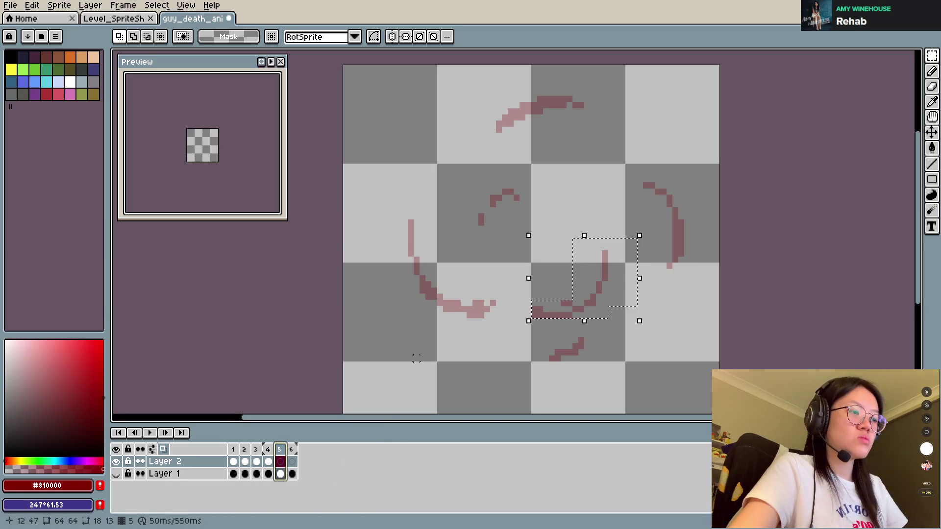
left_click(417, 334)
key("alt+Delete")
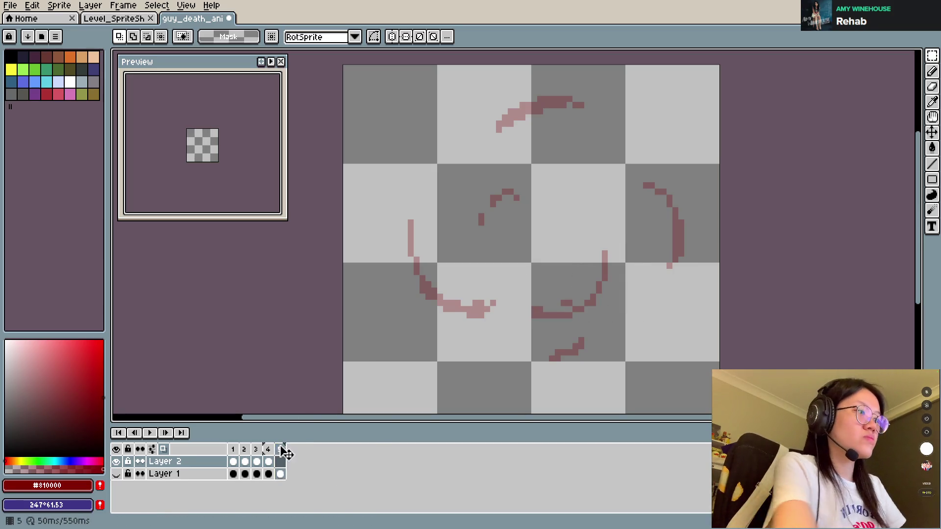
key("Return")
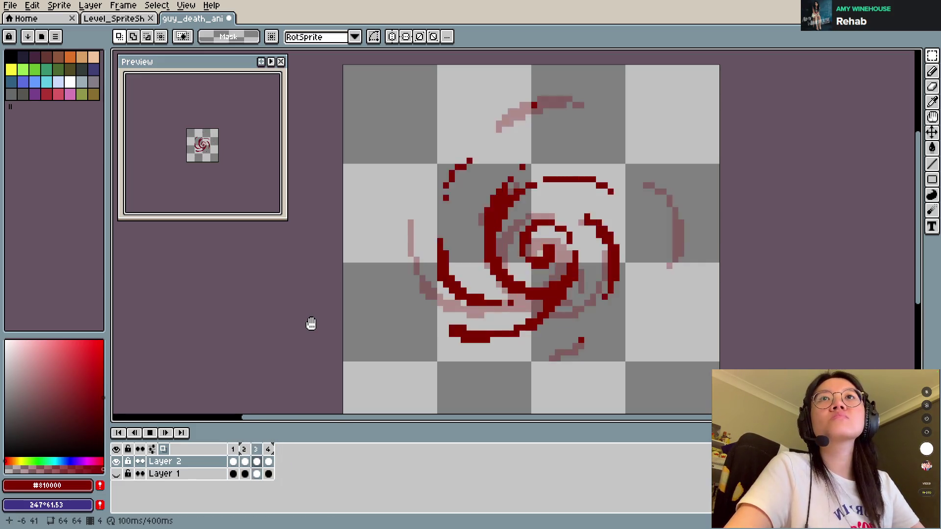
Stop playback and select Layer 2's frame 3 cel, checking it against frames 1 and 2.
key("Return")
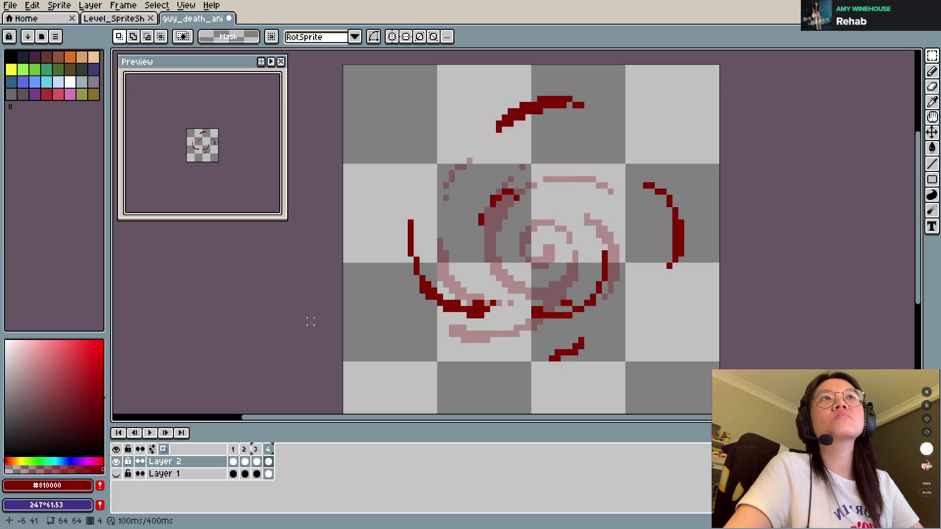
key("Left")
key("Left")
key("Right")
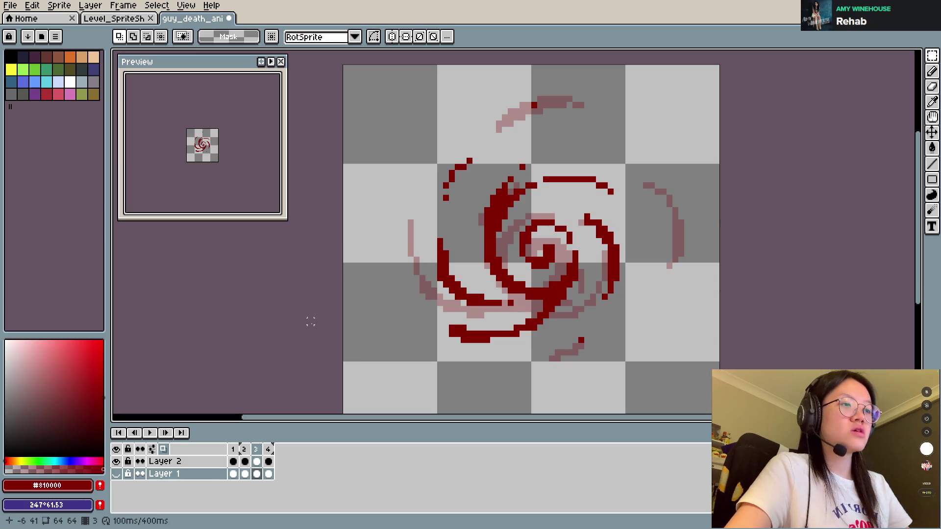
left_click(311, 321)
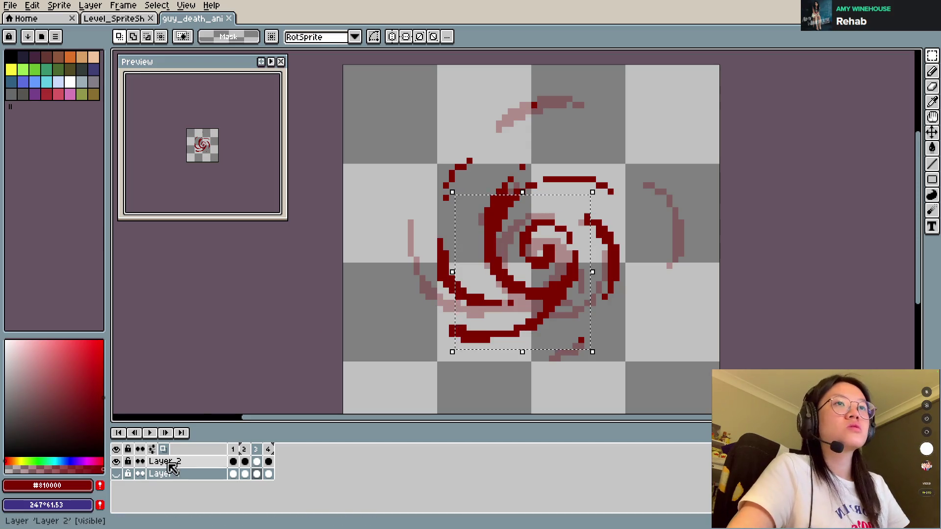
left_click(257, 462)
left_click(233, 449)
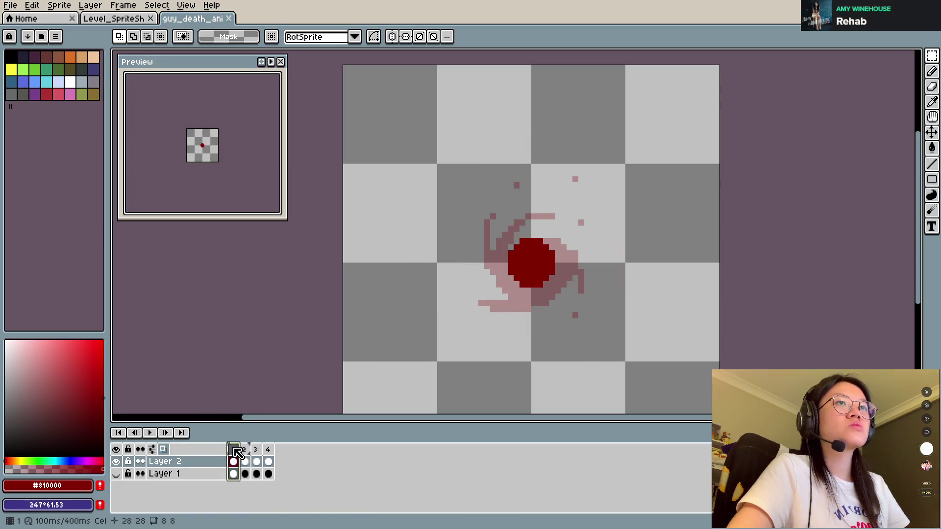
left_click(244, 450)
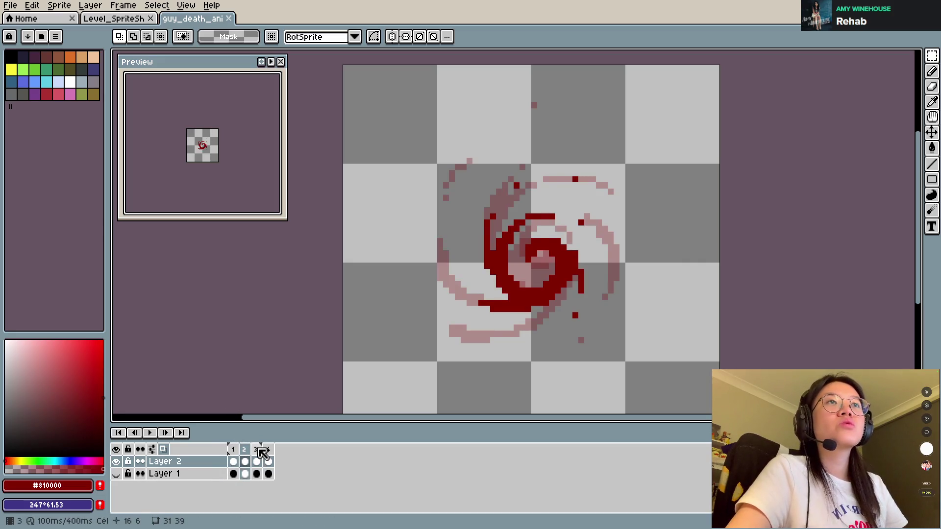
left_click(259, 449)
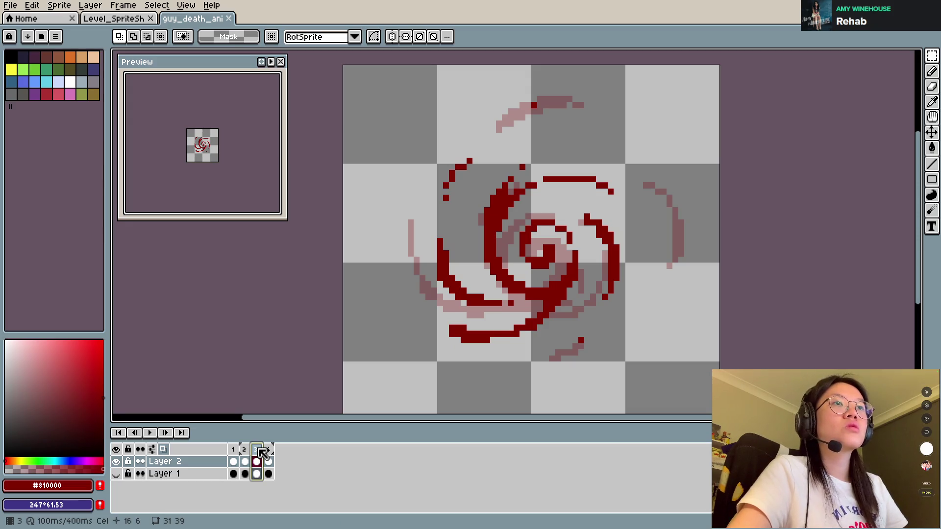
Nudge the frame 3 swirl down and one pixel left, commit it, and step back to frame 1.
key("Down")
key("Down")
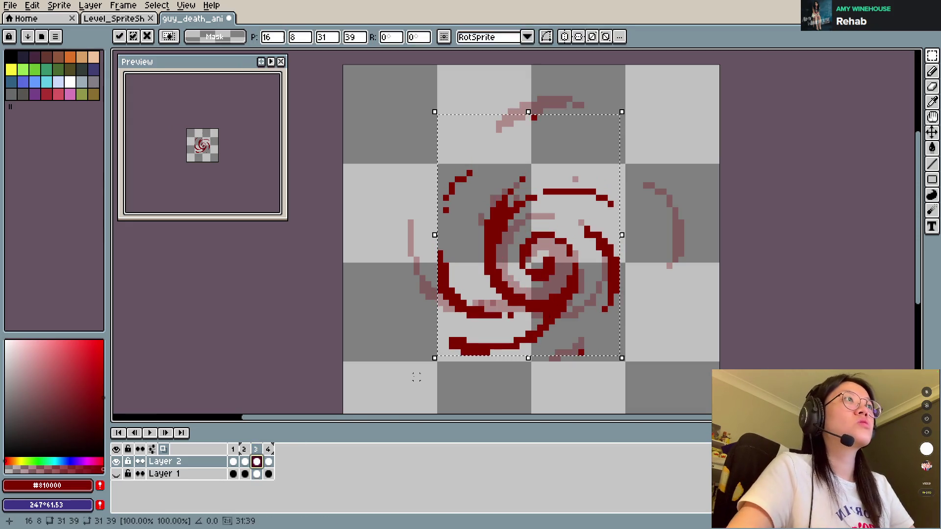
key("Left")
key("Return")
key("ctrl+d")
key("Left")
key("Left")
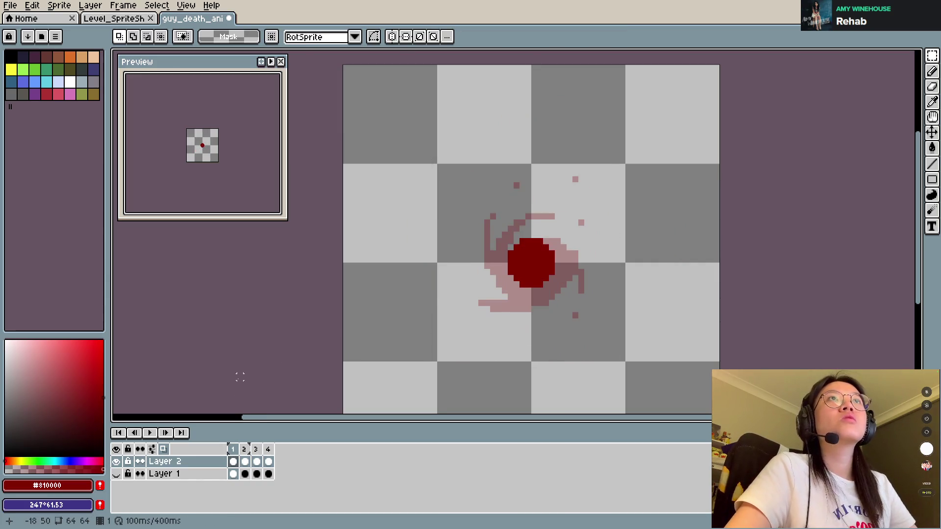
key("Right")
key("Right")
key("Right")
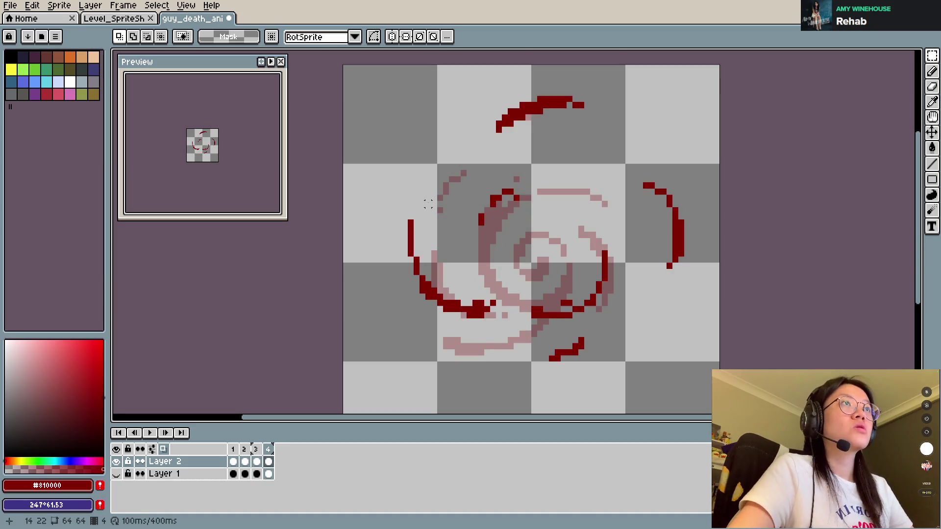
On frame 4, draw a short straight line and shift the left red arc down and left.
key("l")
mouse_move(422, 203)
left_mouse_down()
mouse_move(478, 278)
mouse_move(378, 305)
mouse_move(422, 202)
left_mouse_up()
mouse_move(466, 310)
left_mouse_down()
mouse_move(455, 340)
mouse_move(479, 334)
left_mouse_up()
key("ctrl+d")
key("b")
Pencil dark-red pixels along the bottom arc, then extend the bottom stroke left and upward.
left_click(495, 321)
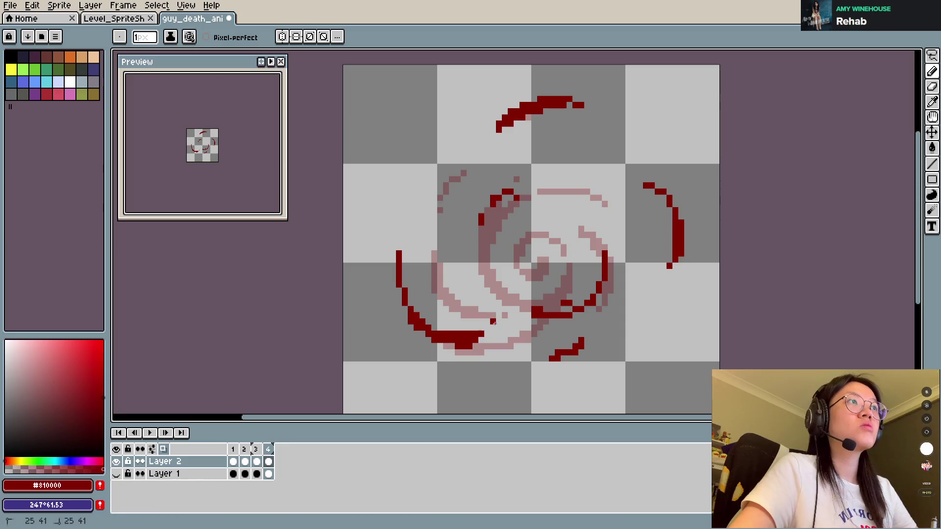
left_click_drag(523, 297, 583, 311)
left_click(588, 298)
key("ctrl+z")
key("ctrl+z")
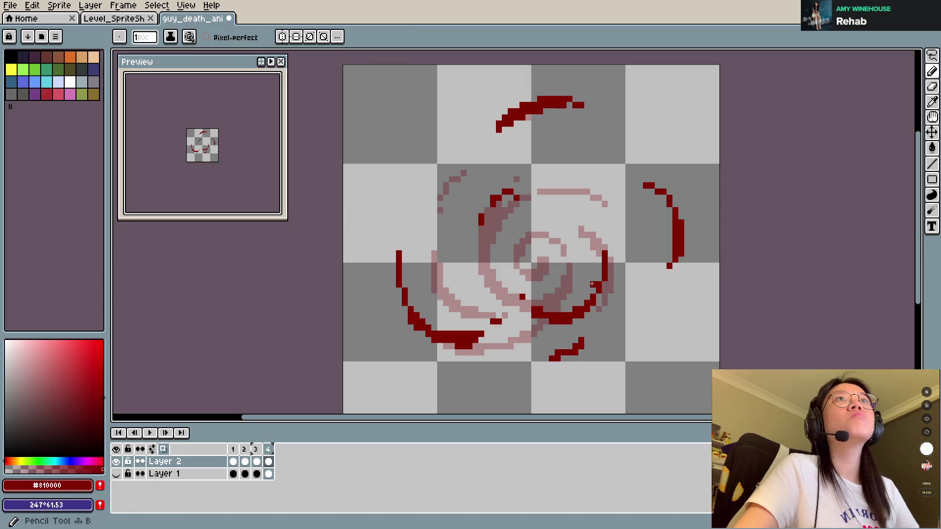
mouse_move(553, 358)
left_mouse_down()
mouse_move(534, 353)
mouse_move(588, 332)
left_mouse_up()
Step through frames 1 to 4 to compare how the swirl develops.
key("l")
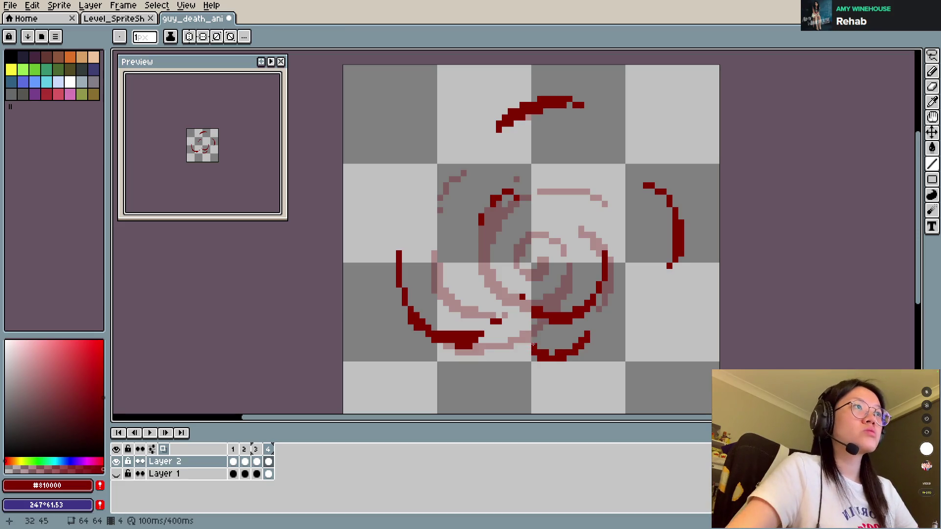
key("Left")
key("Left")
key("Left")
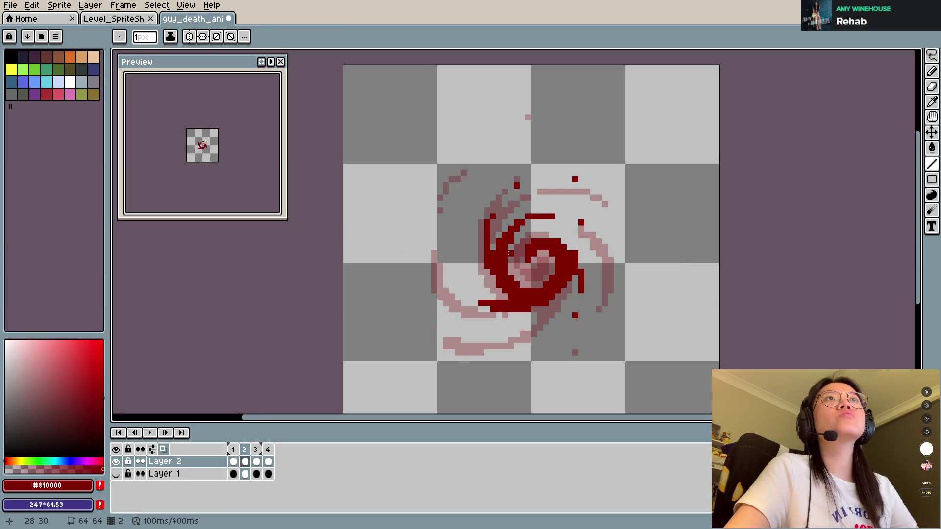
key("Right")
key("Right")
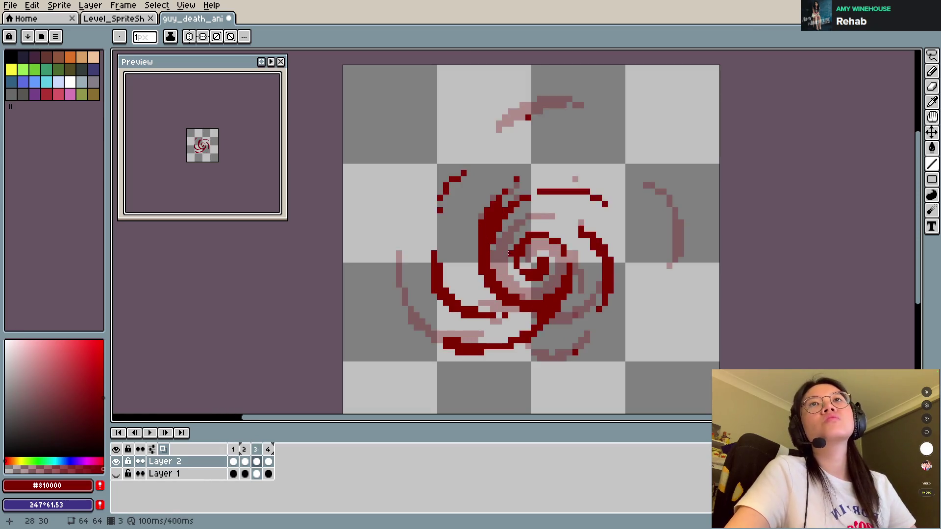
key("Right")
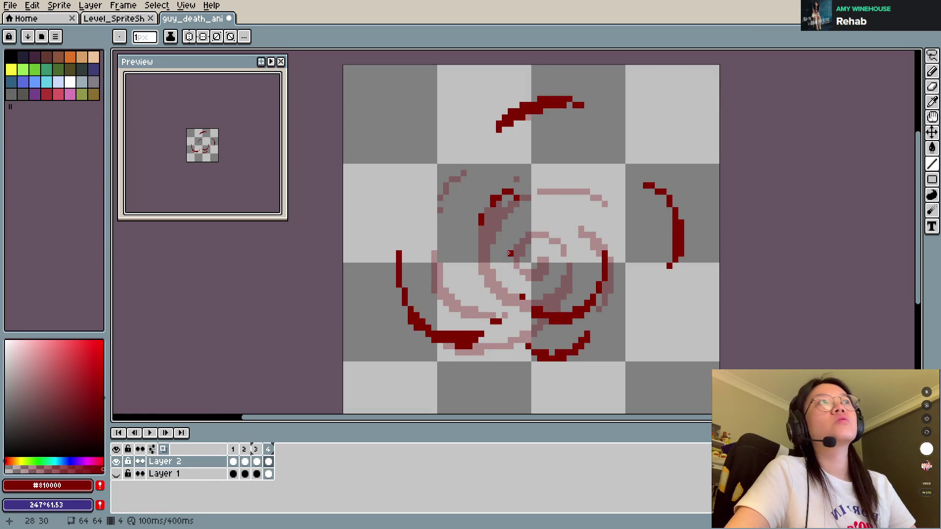
key("Right")
key("Right")
key("Right")
key("Left")
key("Right")
key("Right")
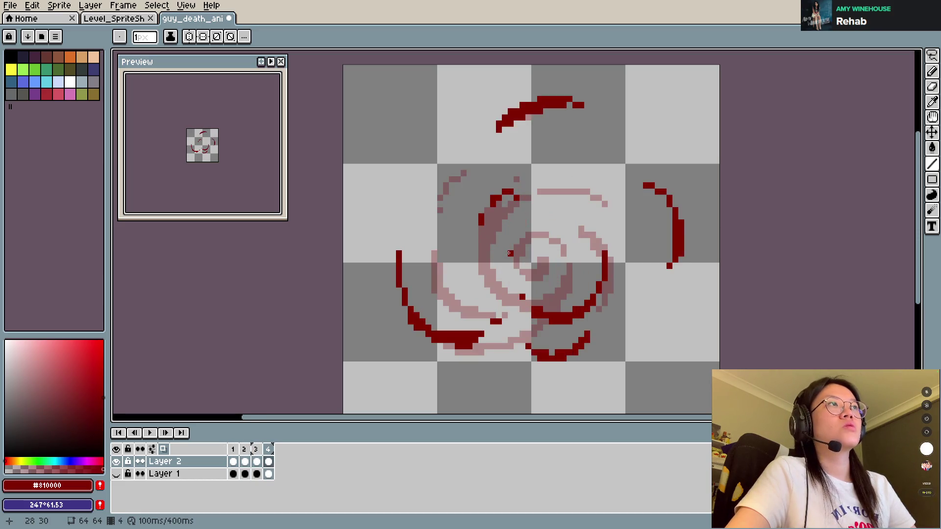
Remove a stray diagonal red line drawn across frame 4.
key("m")
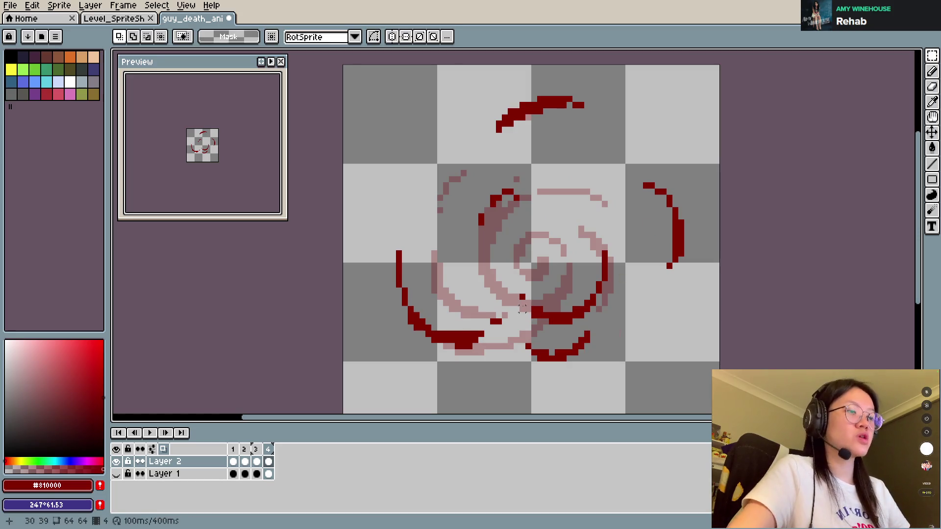
key("l")
left_click_drag(516, 270, 624, 383)
key("ctrl+z")
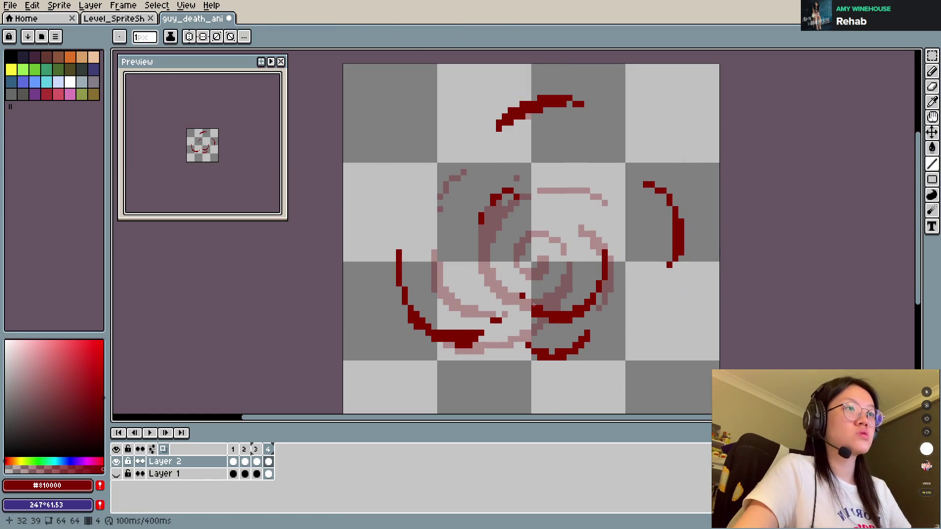
key("ctrl+v")
Lasso the inner arcs and nudge them down, then move the bottom arc toward the lower edge.
left_click_drag(601, 169, 602, 170)
key("Down")
key("Down")
key("Down")
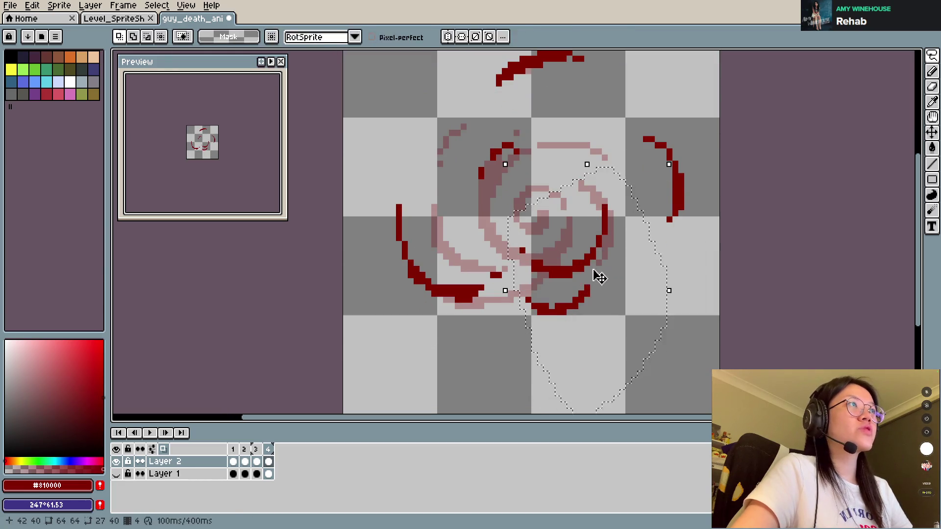
key("Return")
mouse_move(513, 308)
left_mouse_down()
mouse_move(599, 300)
mouse_move(510, 312)
left_mouse_up()
mouse_move(575, 336)
left_mouse_down()
mouse_move(598, 392)
mouse_move(587, 380)
left_mouse_up()
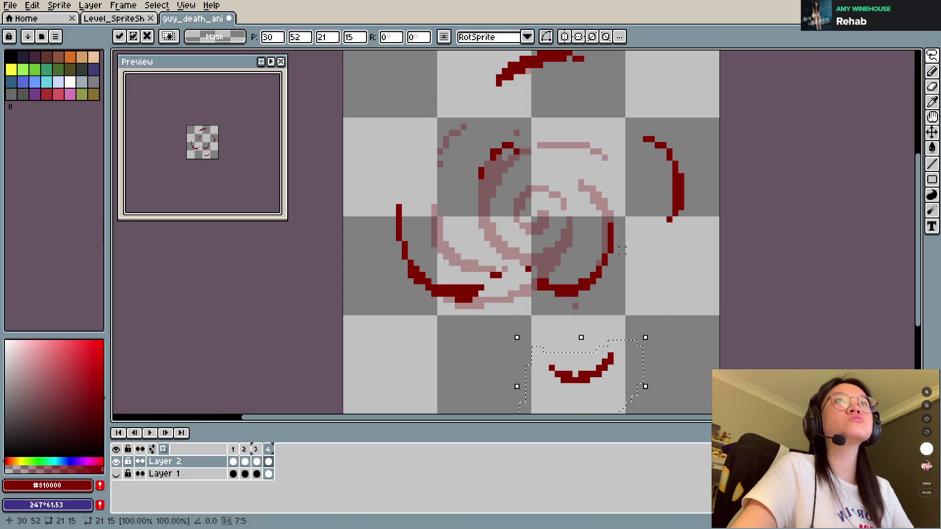
key("Return")
Touch up the bottom arc's ends, adding red pixels and erasing stray ones.
key("b")
left_click_drag(610, 318, 610, 324)
left_click(557, 356)
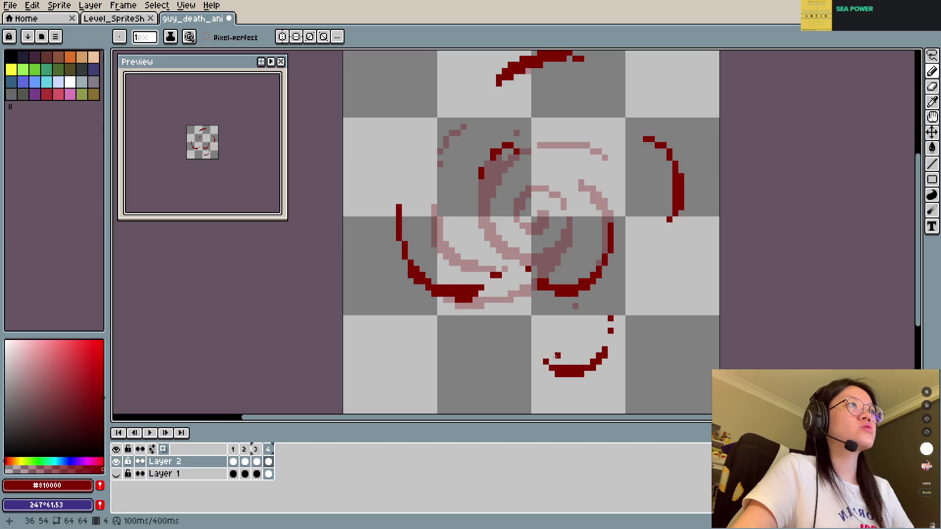
key("e")
left_click_drag(611, 318, 607, 331)
key("b")
left_click(610, 338)
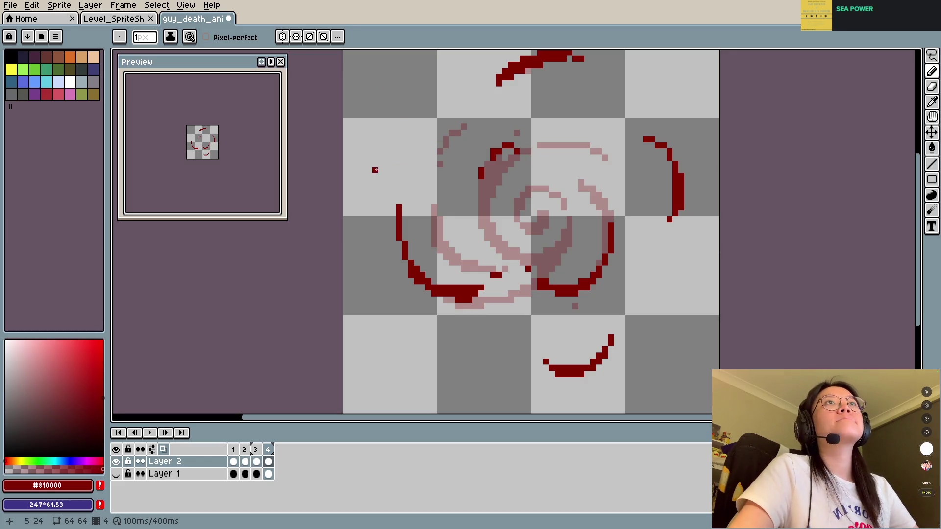
Draw a new arc on the left side, trim its lower end, and add an upper-left arc.
left_click_drag(381, 232, 393, 164)
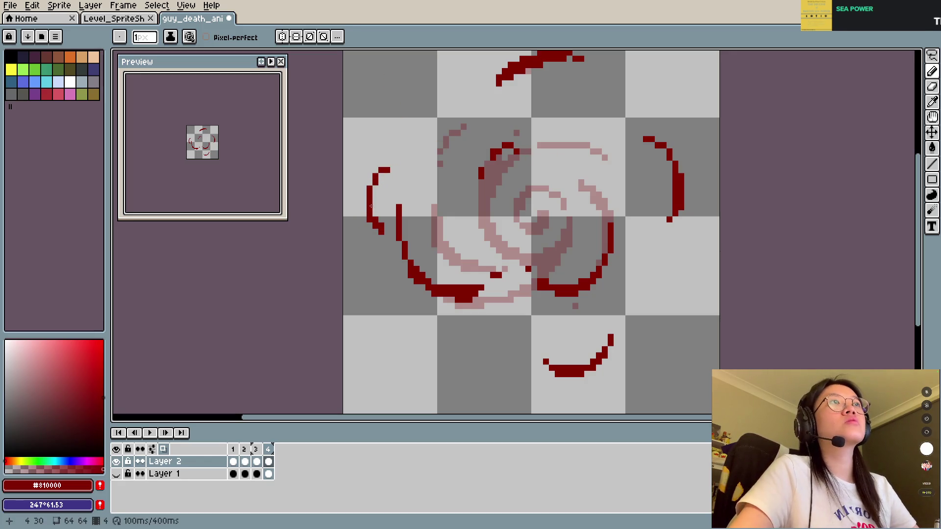
key("e")
left_click(382, 228)
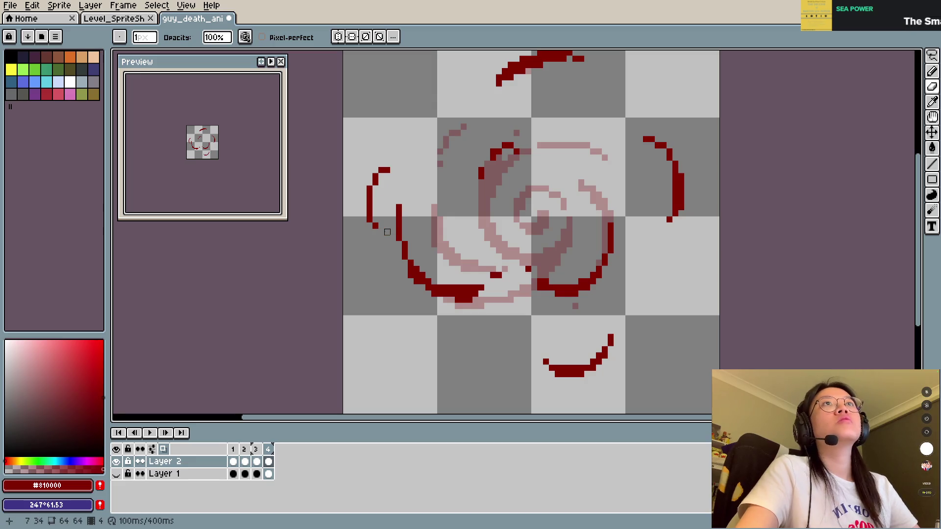
key("b")
scroll(618, 156, "up", 3)
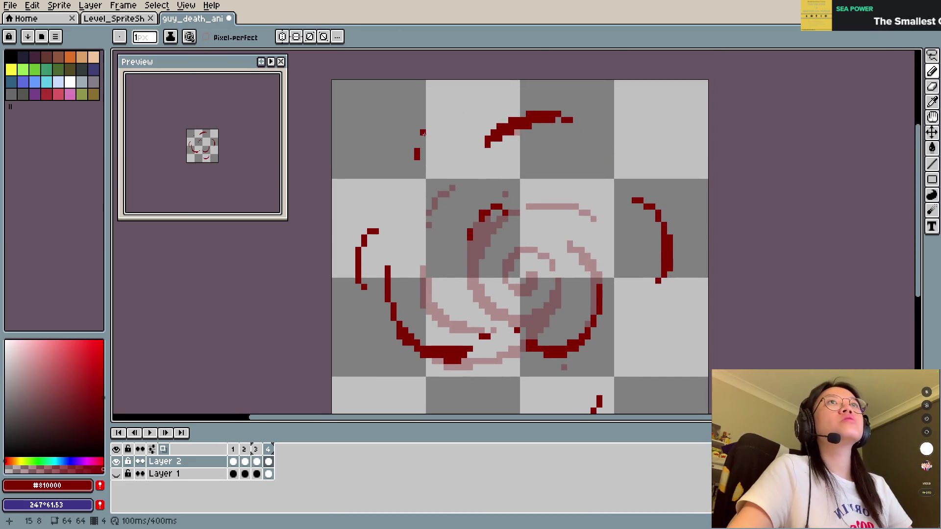
left_click_drag(422, 132, 454, 107)
Add a short vertical stroke in the upper spiral and save the animation file.
left_click_drag(658, 157, 676, 172)
scroll(661, 166, "down", 5)
left_click_drag(443, 309, 490, 316)
key("v")
key("ctrl+z")
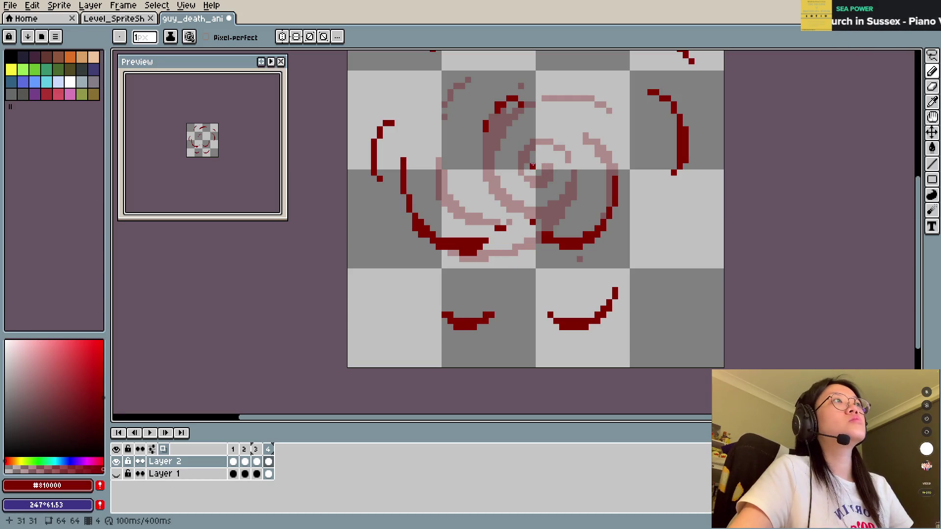
left_click_drag(562, 142, 568, 168)
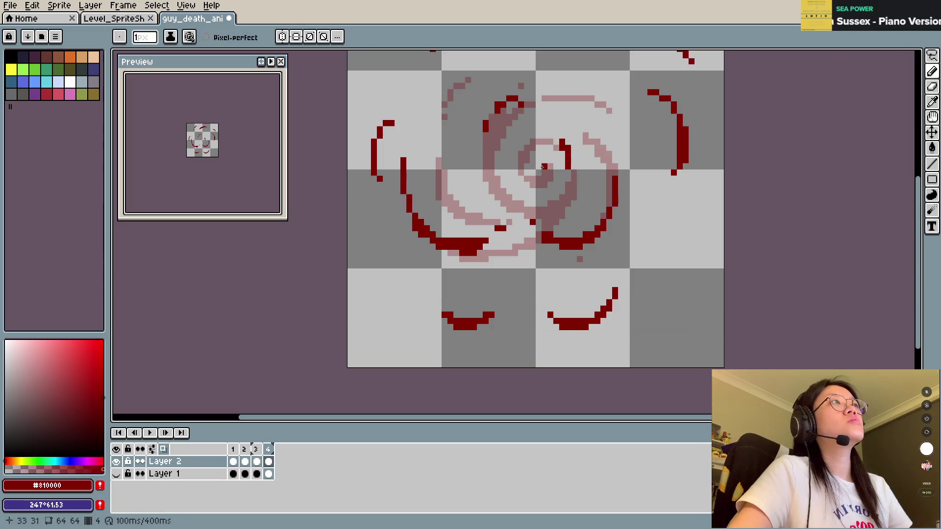
key("ctrl+s")
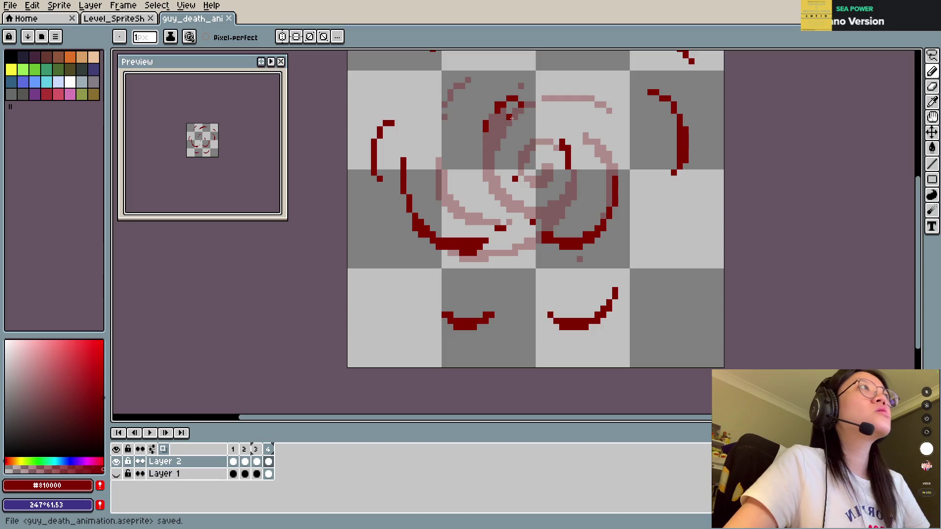
scroll(619, 193, "up", 3)
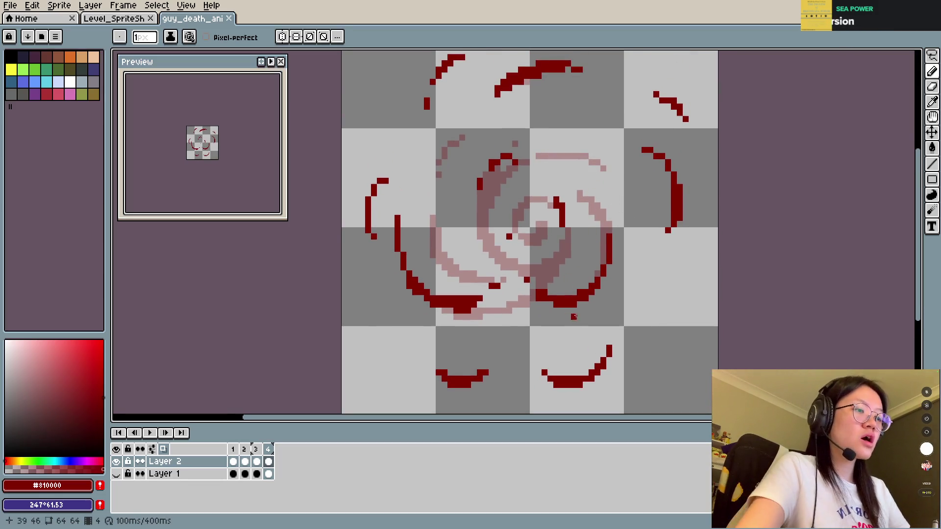
Select the arc below the spiral centre and flip it horizontally and vertically.
key("m")
left_click_drag(510, 263, 603, 328)
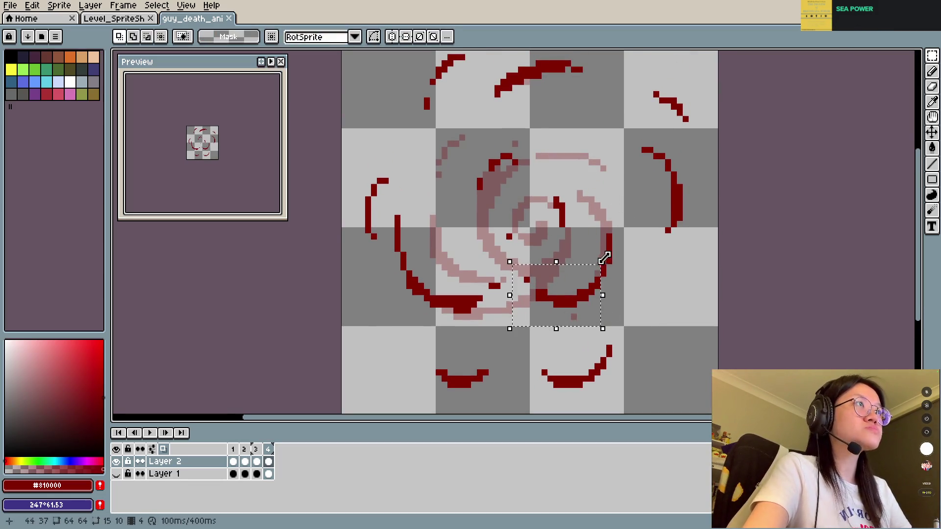
left_click_drag(586, 236, 624, 309)
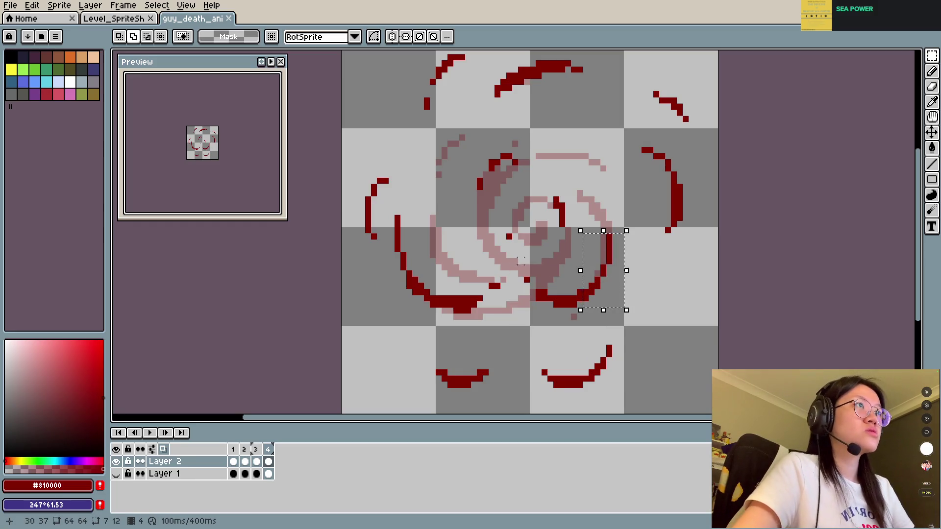
key("shift+h")
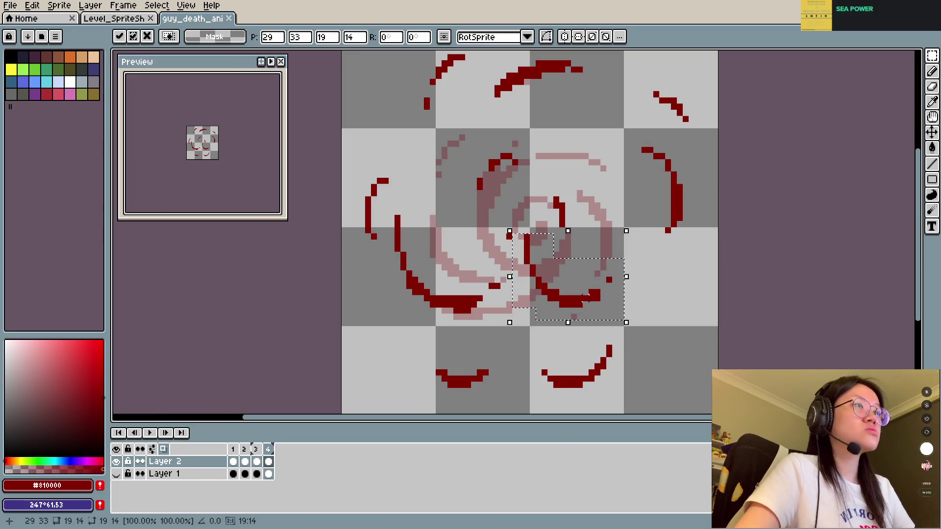
key("shift+v")
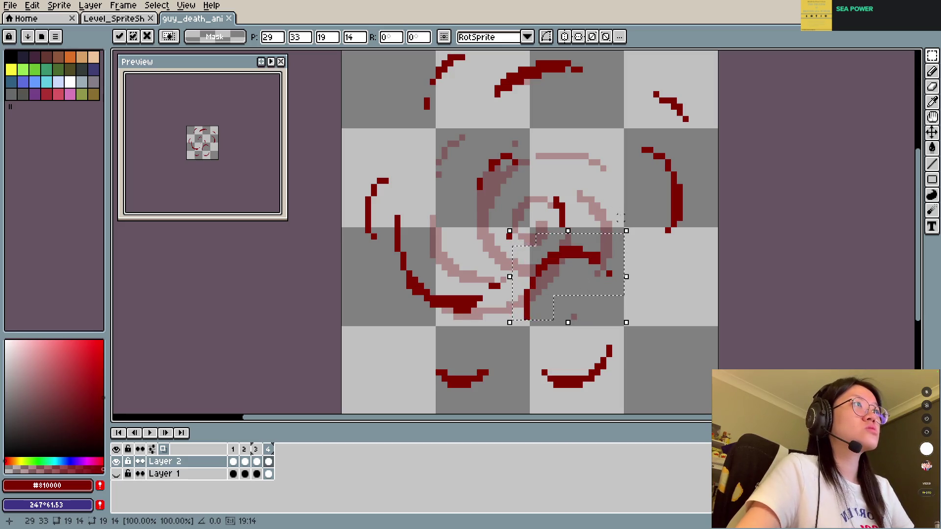
key("Return")
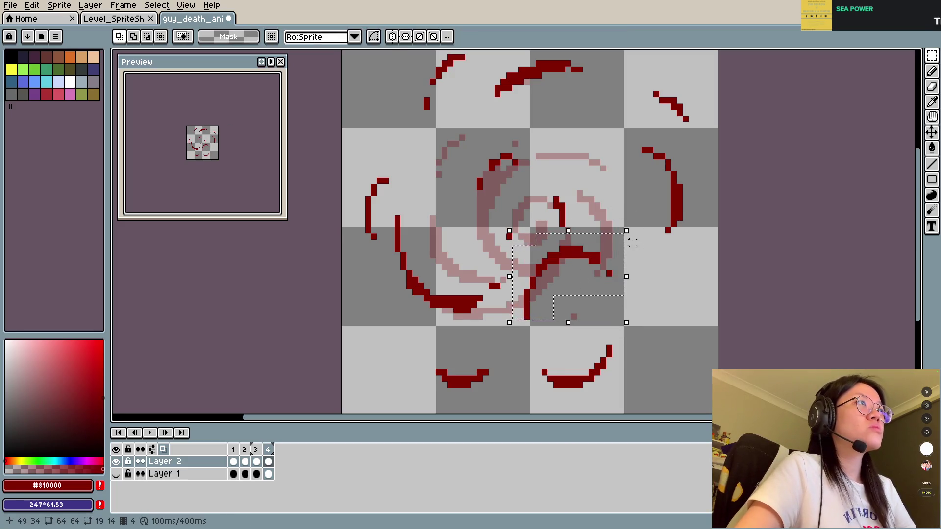
Rotate the flipped arc a quarter turn and move it up and right.
mouse_move(636, 224)
left_mouse_down()
mouse_move(611, 369)
mouse_move(576, 385)
mouse_move(546, 380)
left_mouse_up()
key("Escape")
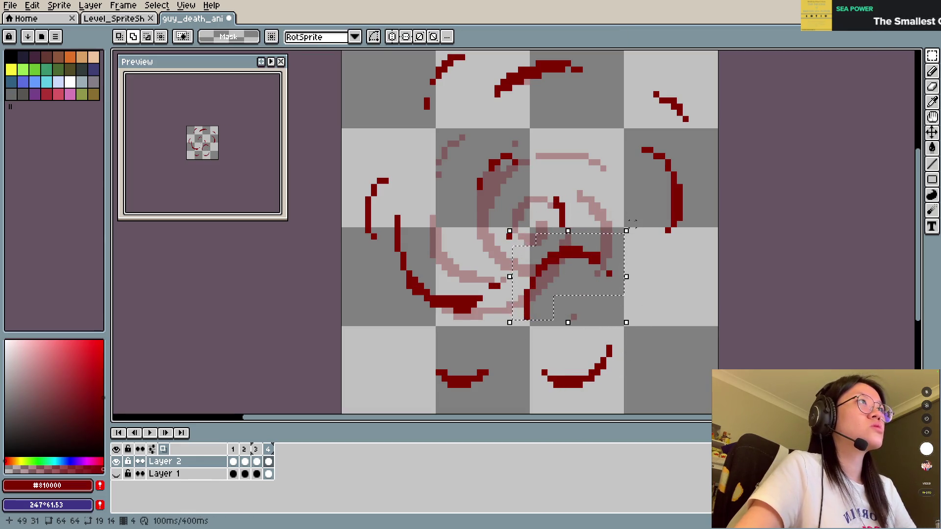
mouse_move(629, 221)
left_mouse_down()
mouse_move(642, 248)
mouse_move(584, 378)
mouse_move(630, 353)
left_mouse_up()
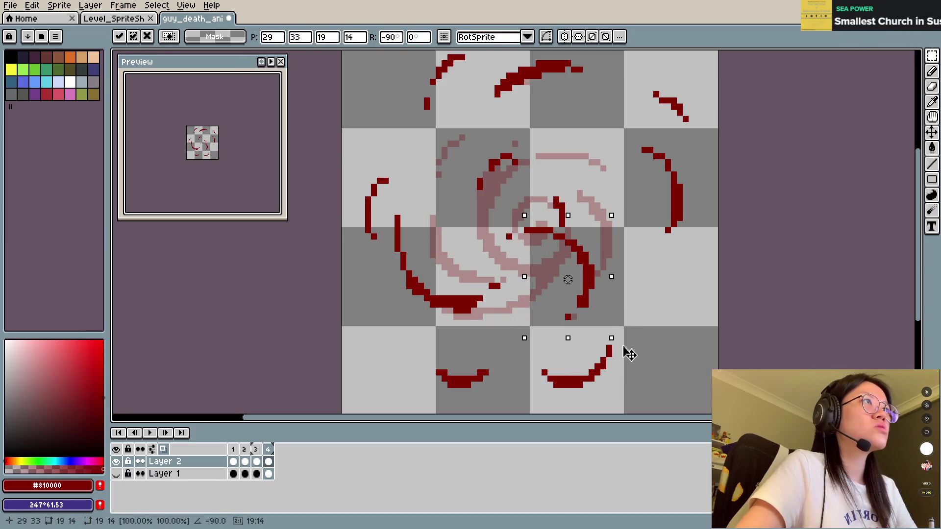
mouse_move(605, 280)
left_mouse_down()
mouse_move(624, 210)
mouse_move(616, 223)
left_mouse_up()
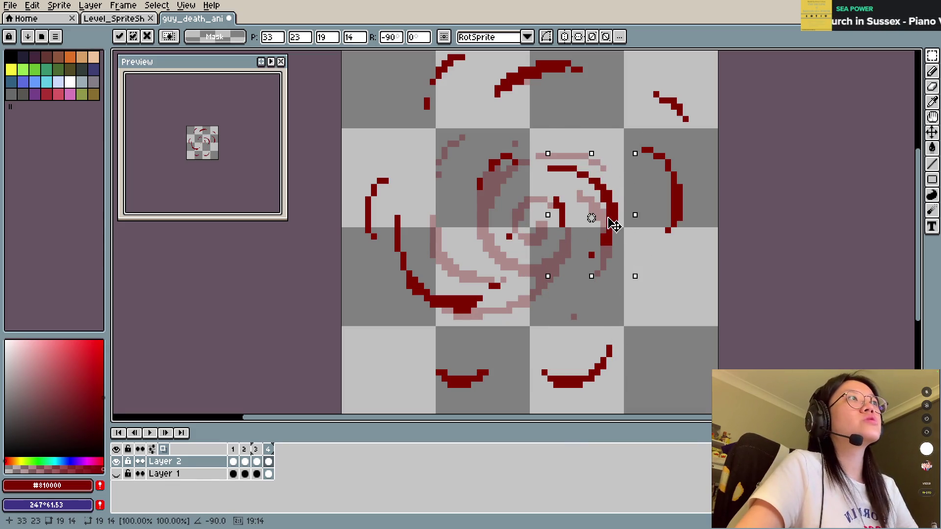
key("Return")
Erase a short red segment on the left of the spiral centre.
key("b")
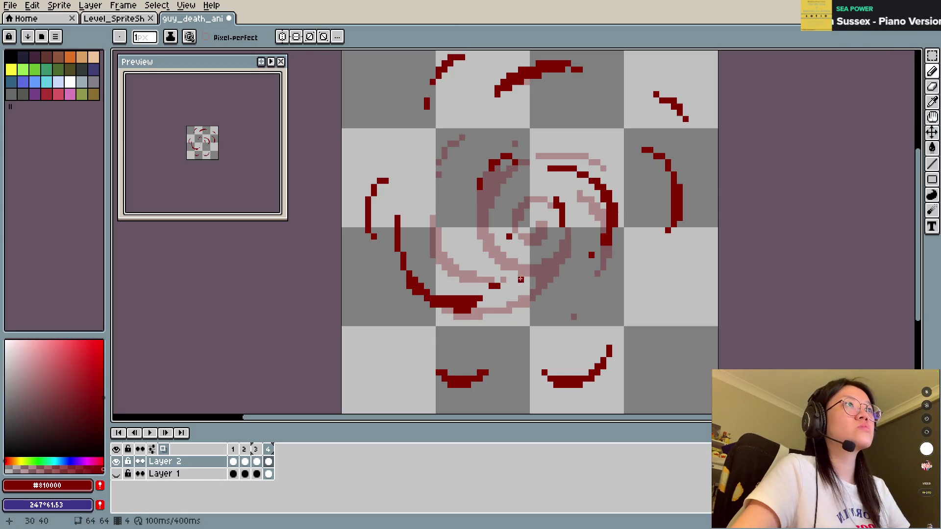
mouse_move(544, 273)
left_mouse_down()
mouse_move(592, 251)
mouse_move(578, 263)
left_mouse_up()
key("ctrl+z")
key("e")
left_click_drag(522, 262, 490, 287)
Erase the stroke near the centre and pencil a hooked arc joining the curve.
key("b")
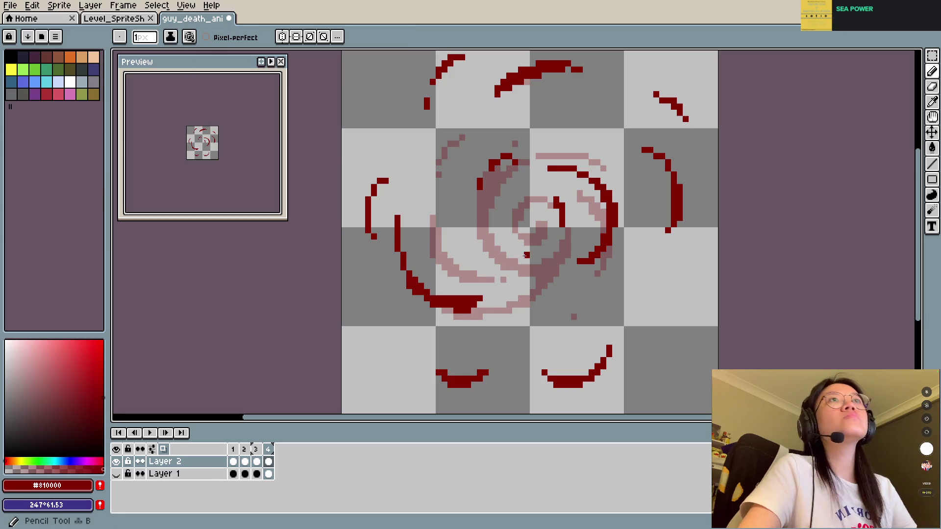
key("e")
mouse_move(561, 223)
left_mouse_down()
mouse_move(556, 198)
mouse_move(519, 249)
mouse_move(491, 247)
mouse_move(552, 248)
left_mouse_up()
key("b")
left_click(521, 218)
key("ctrl+z")
left_click(501, 251, "shift")
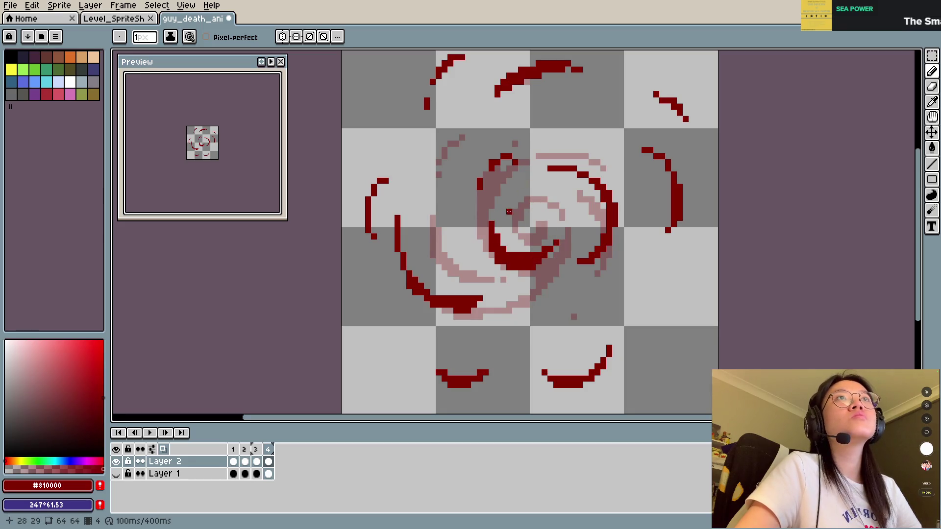
Save the file and play the animation to check it.
key("ctrl+s")
key("Return")
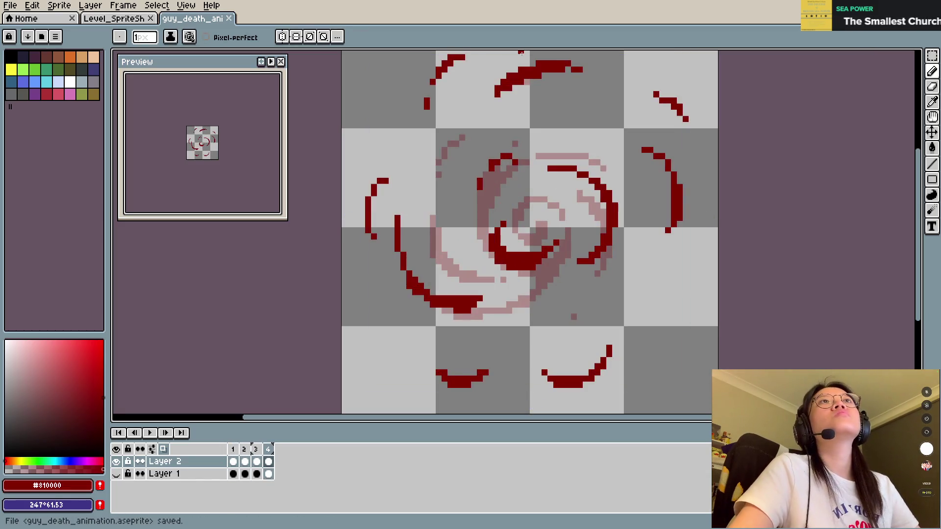
left_click(545, 249)
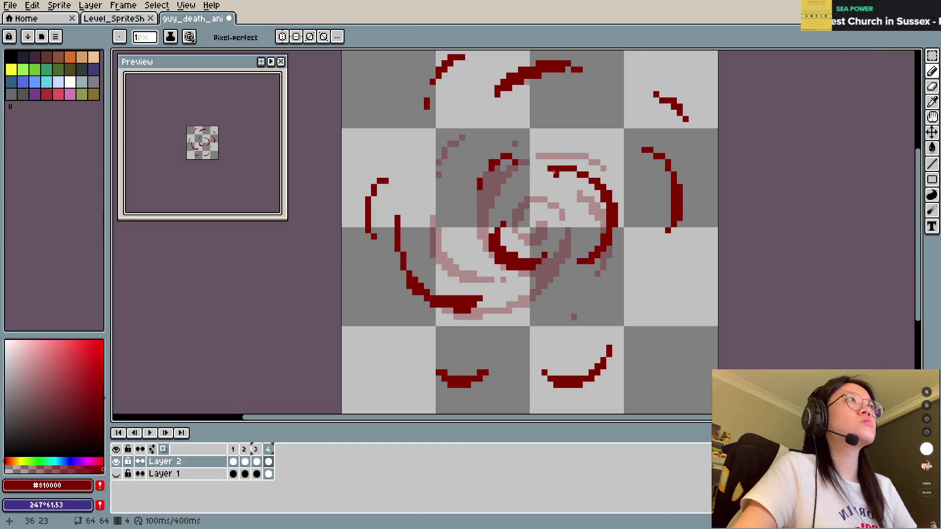
Add a pixel near the spiral top and erase the top-right stroke's upper-left pixels.
left_click(533, 175)
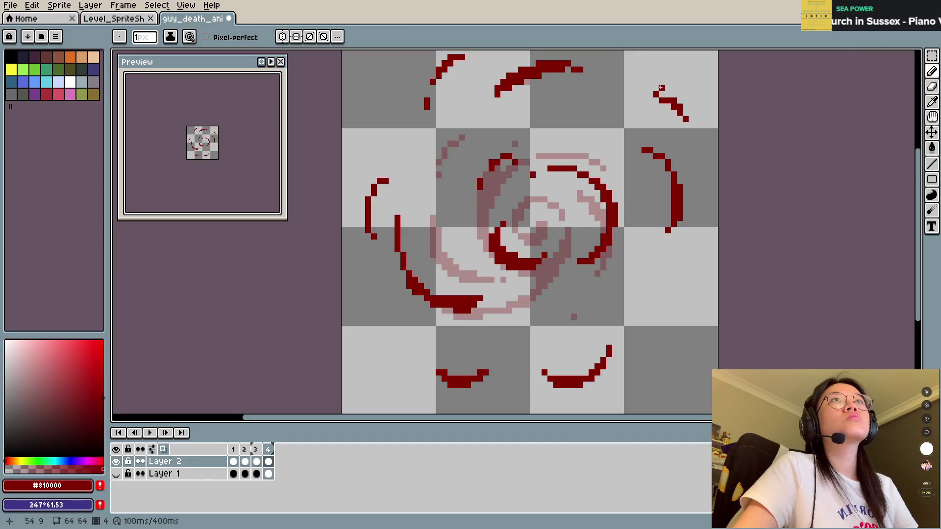
key("e")
left_click_drag(659, 94, 680, 101)
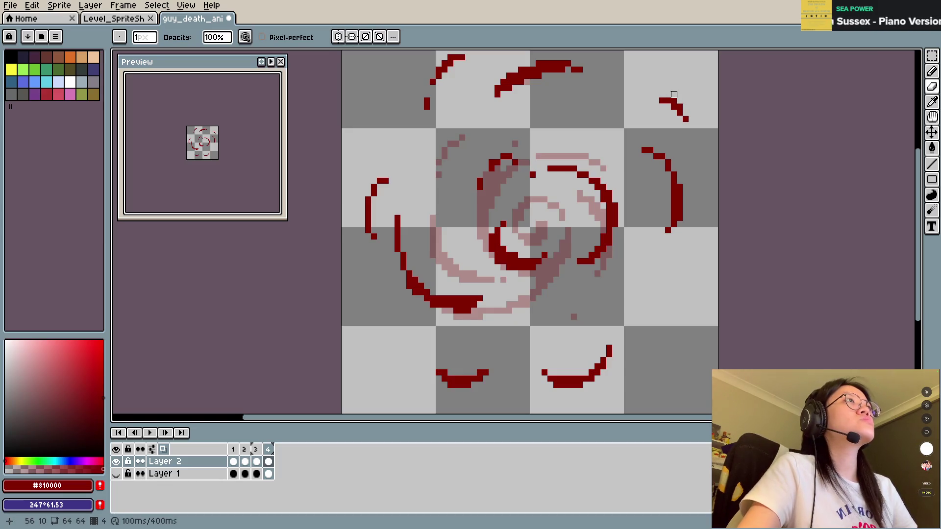
key("b")
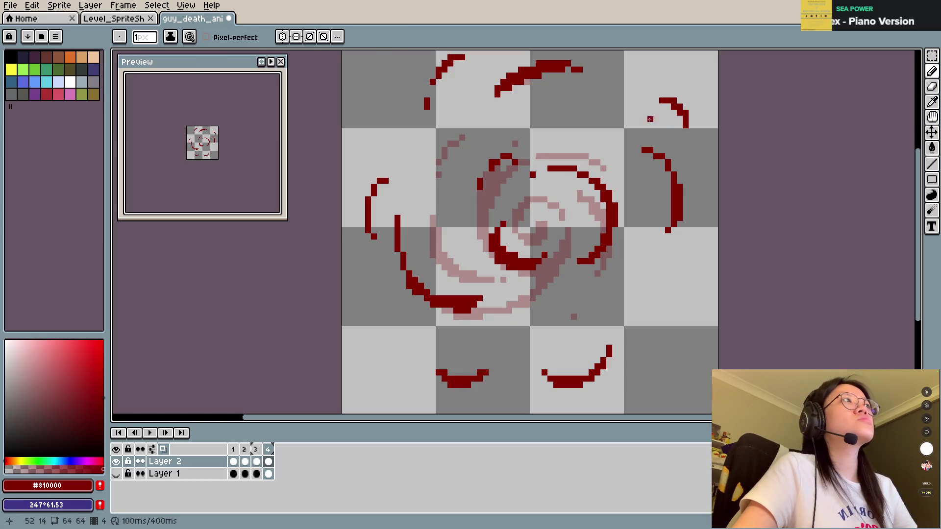